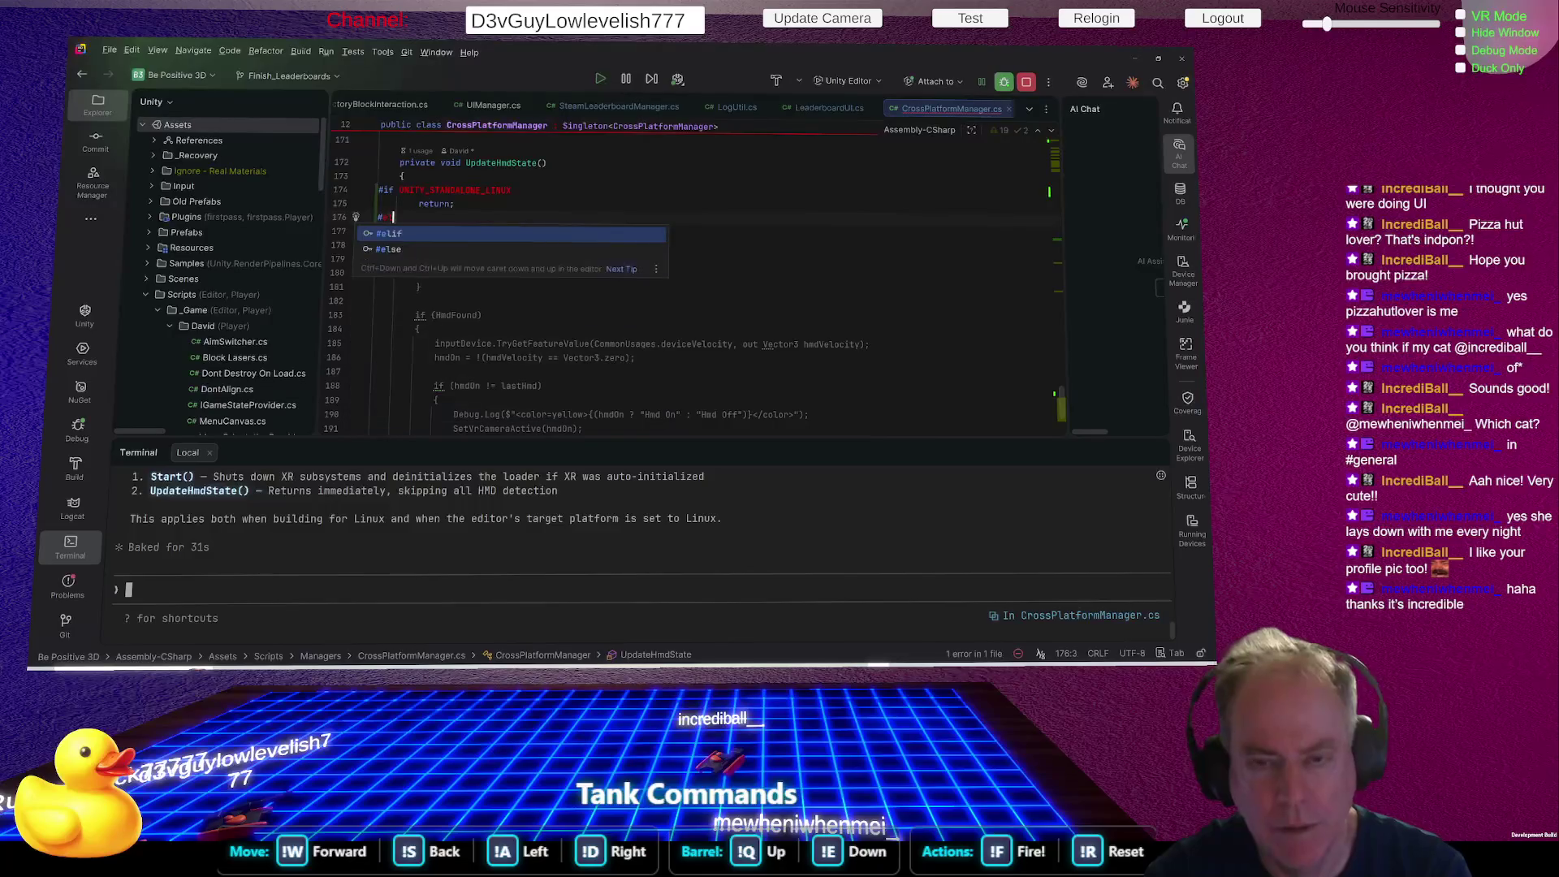
pyautogui.write('else')
# Add #else and move #endif below the HMD detection block in UpdateHmdState.
pyautogui.press('Escape')
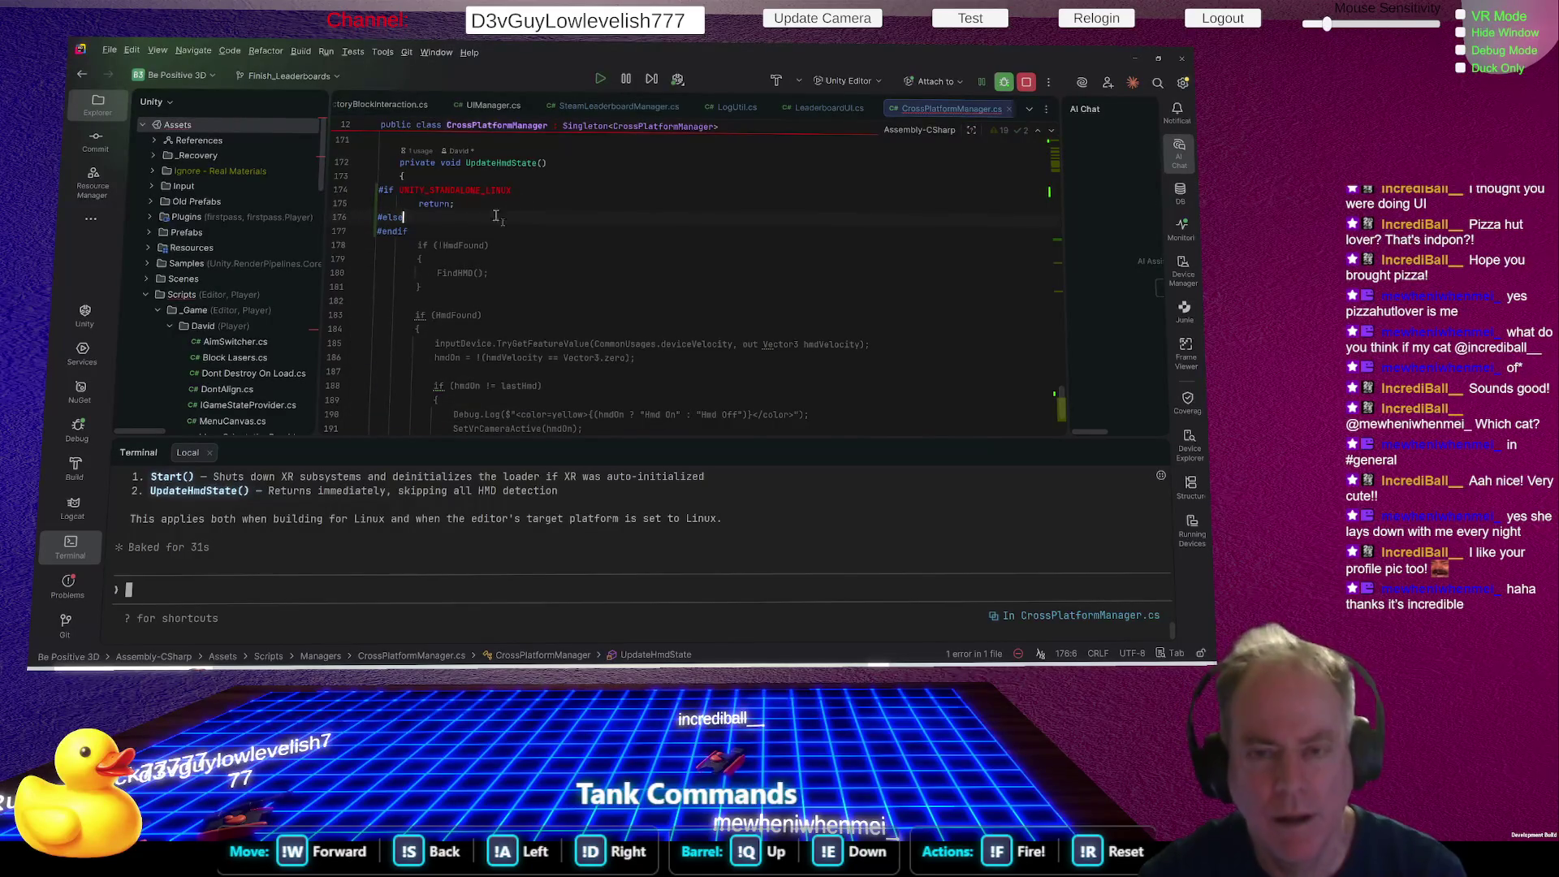
pyautogui.click(871, 230)
pyautogui.scroll(-1, 870, 226)
pyautogui.hotkey('alt', 'shift', 'Down')
pyautogui.hotkey('alt', 'shift', 'Down')
pyautogui.hotkey('alt', 'shift', 'Down')
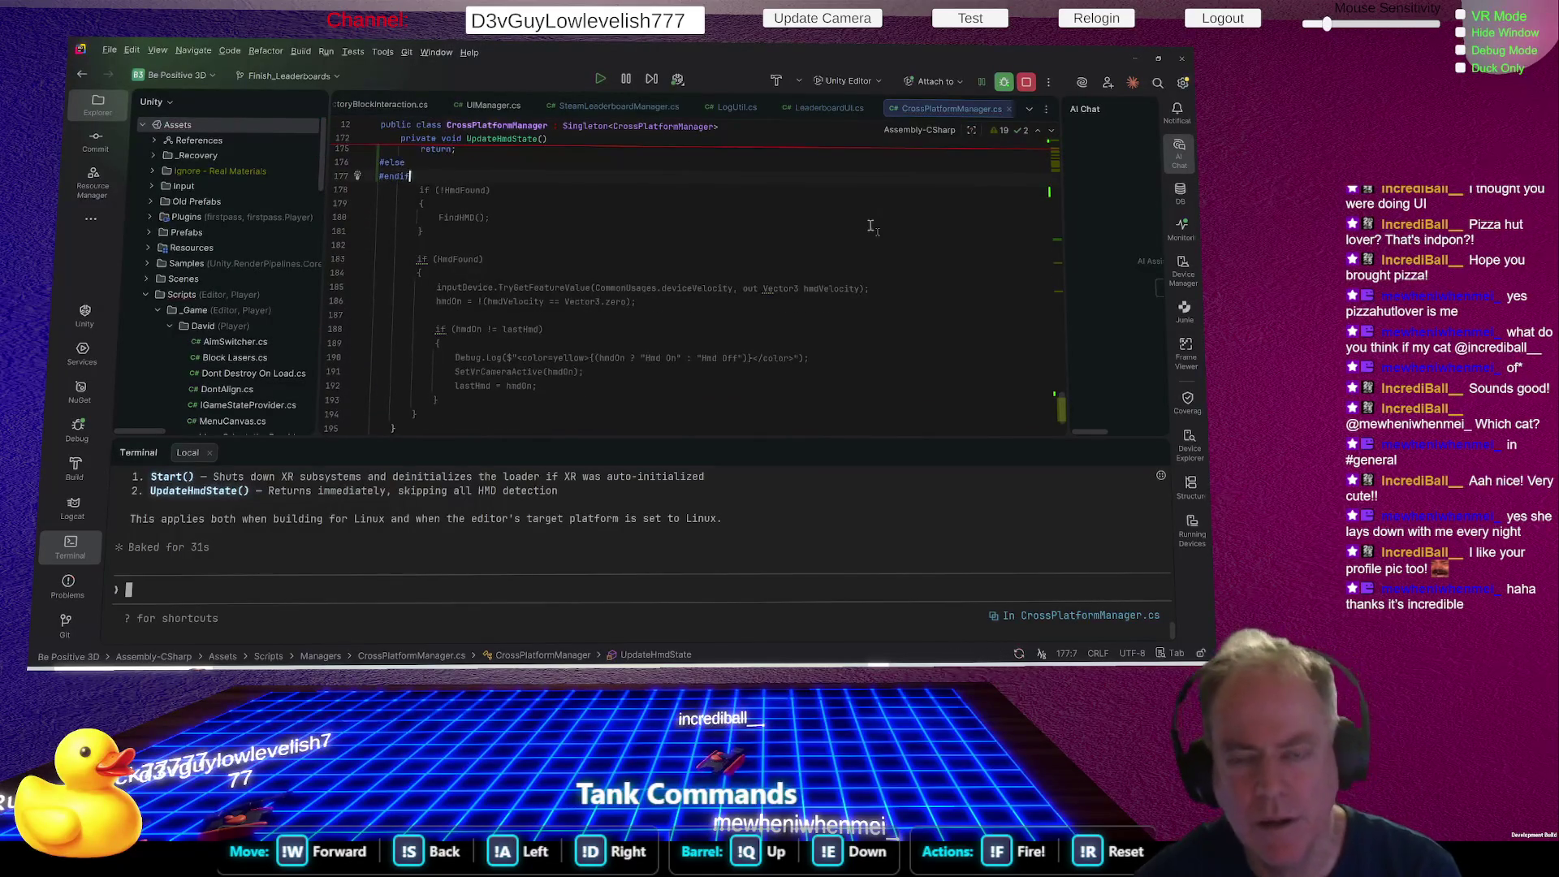
pyautogui.hotkey('alt', 'shift', 'Down')
pyautogui.hotkey('alt', 'shift', 'Down')
pyautogui.hotkey('alt', 'shift', 'Down')
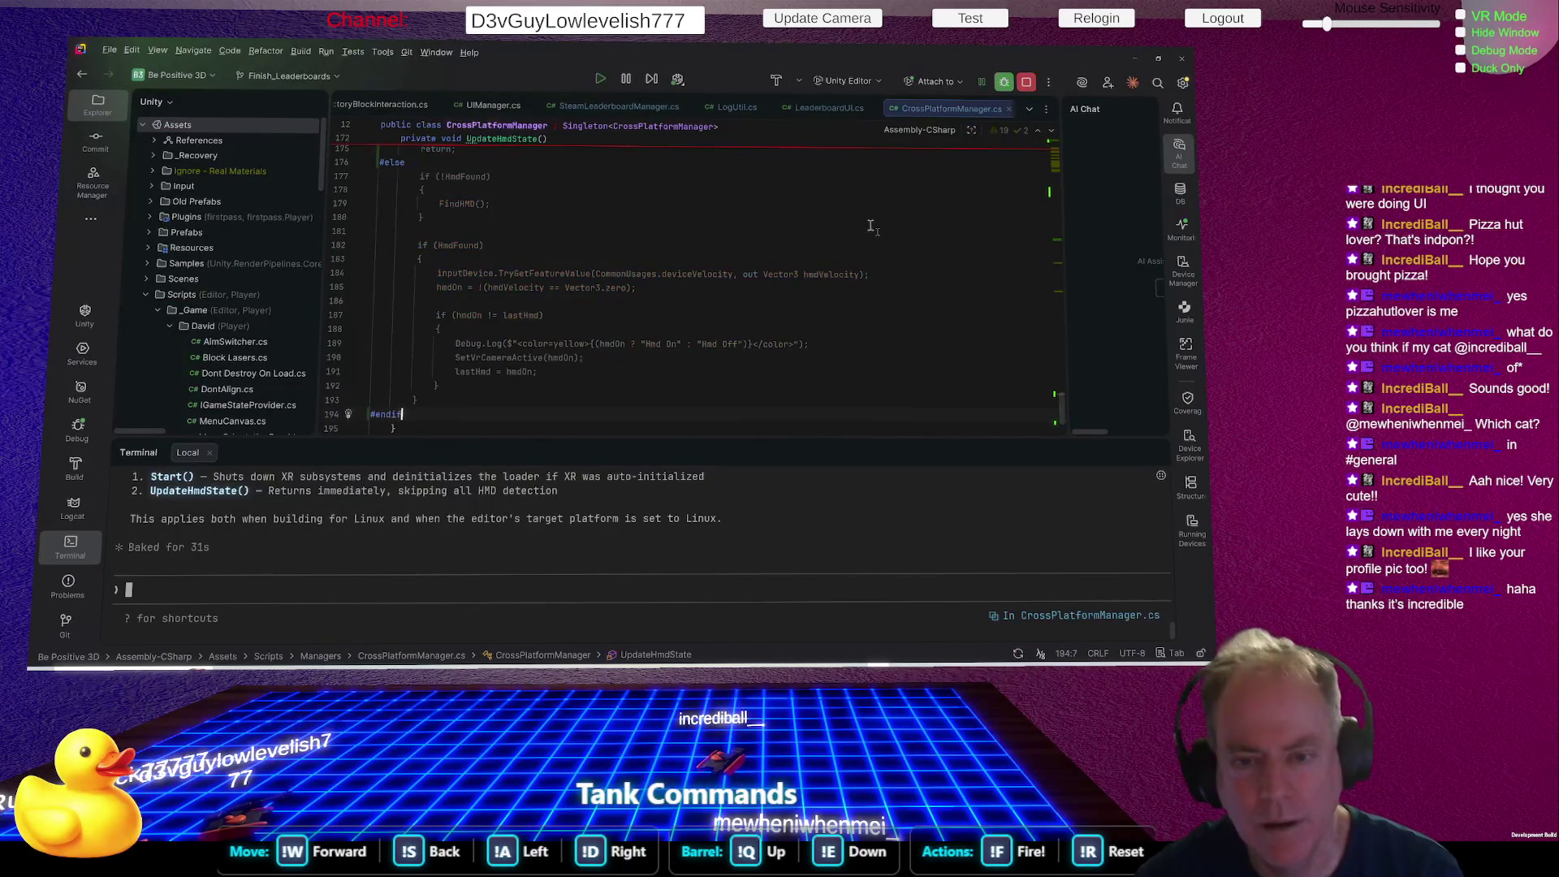
pyautogui.scroll(3, 873, 226)
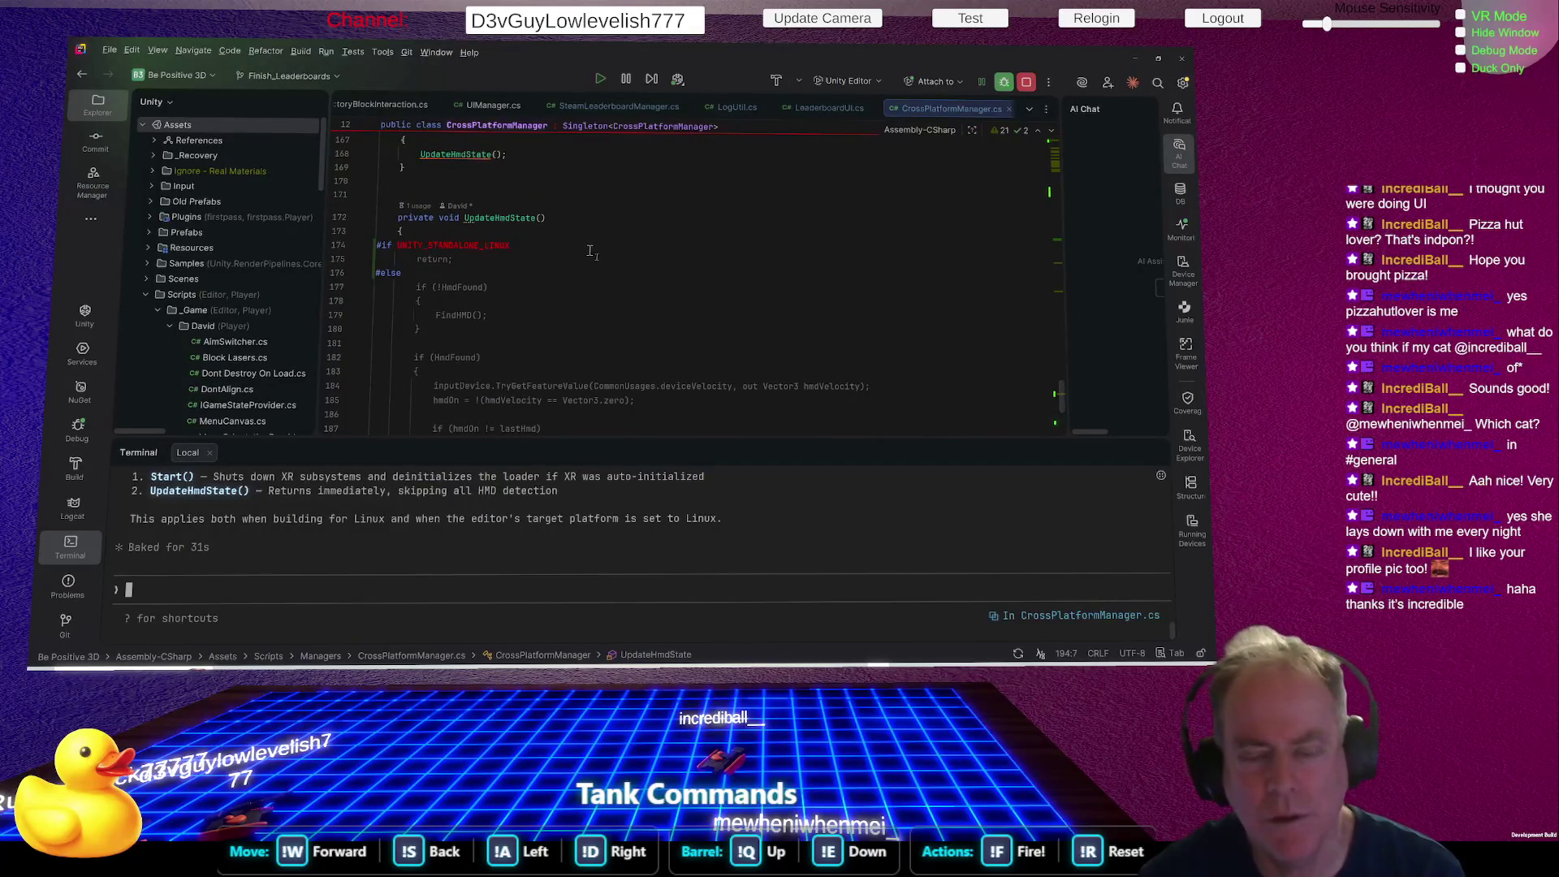
pyautogui.click(634, 319)
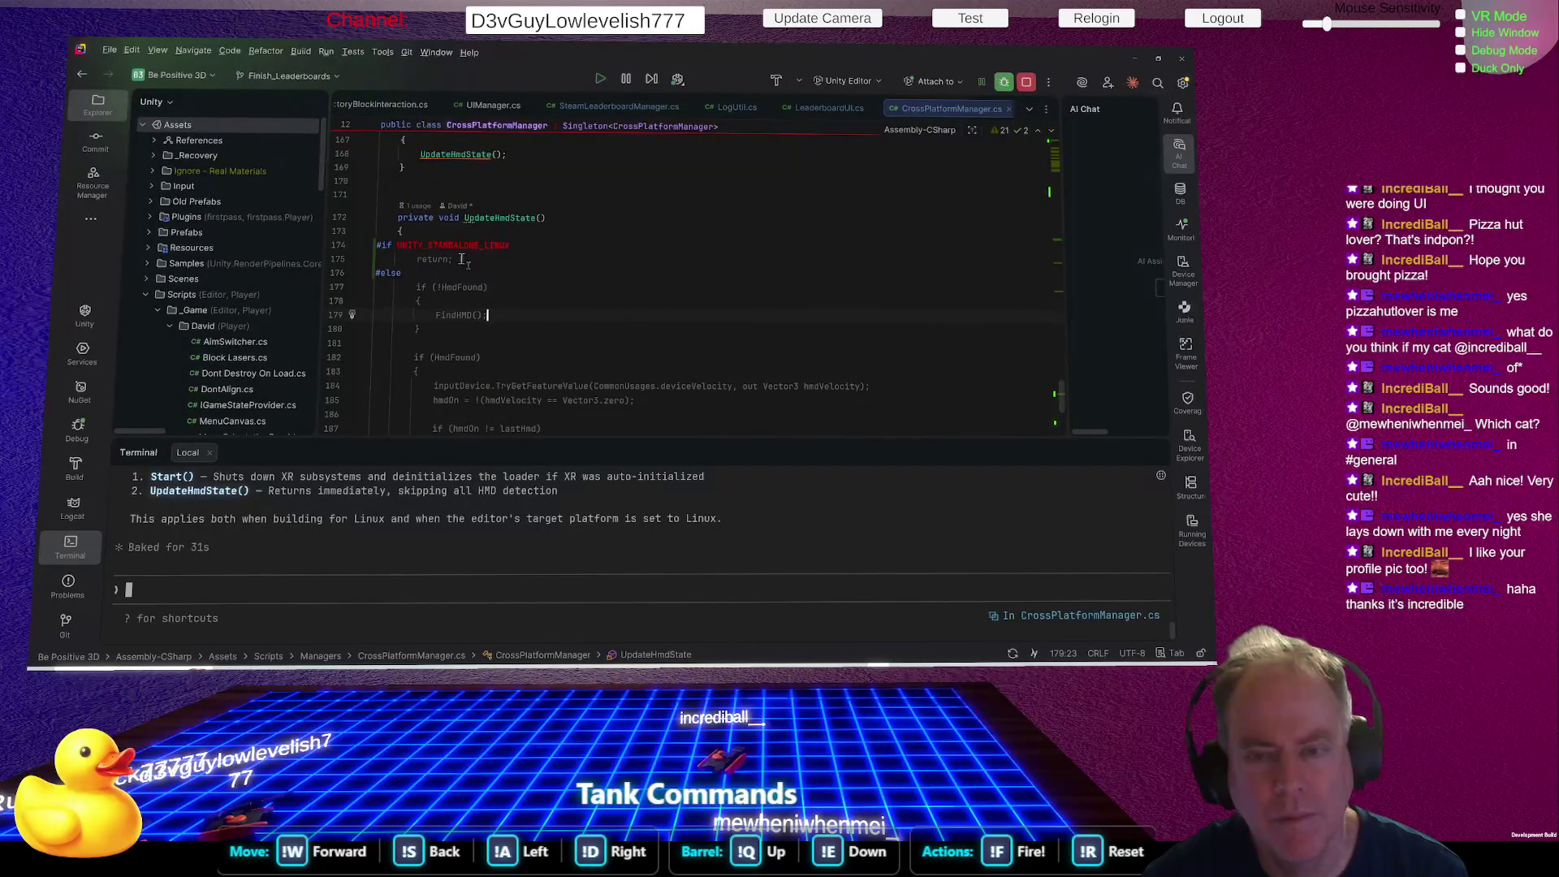
# Delete the early return and #else lines, and change the directive to #if !UNITY_STANDALONE_LINUX.
pyautogui.click(460, 259)
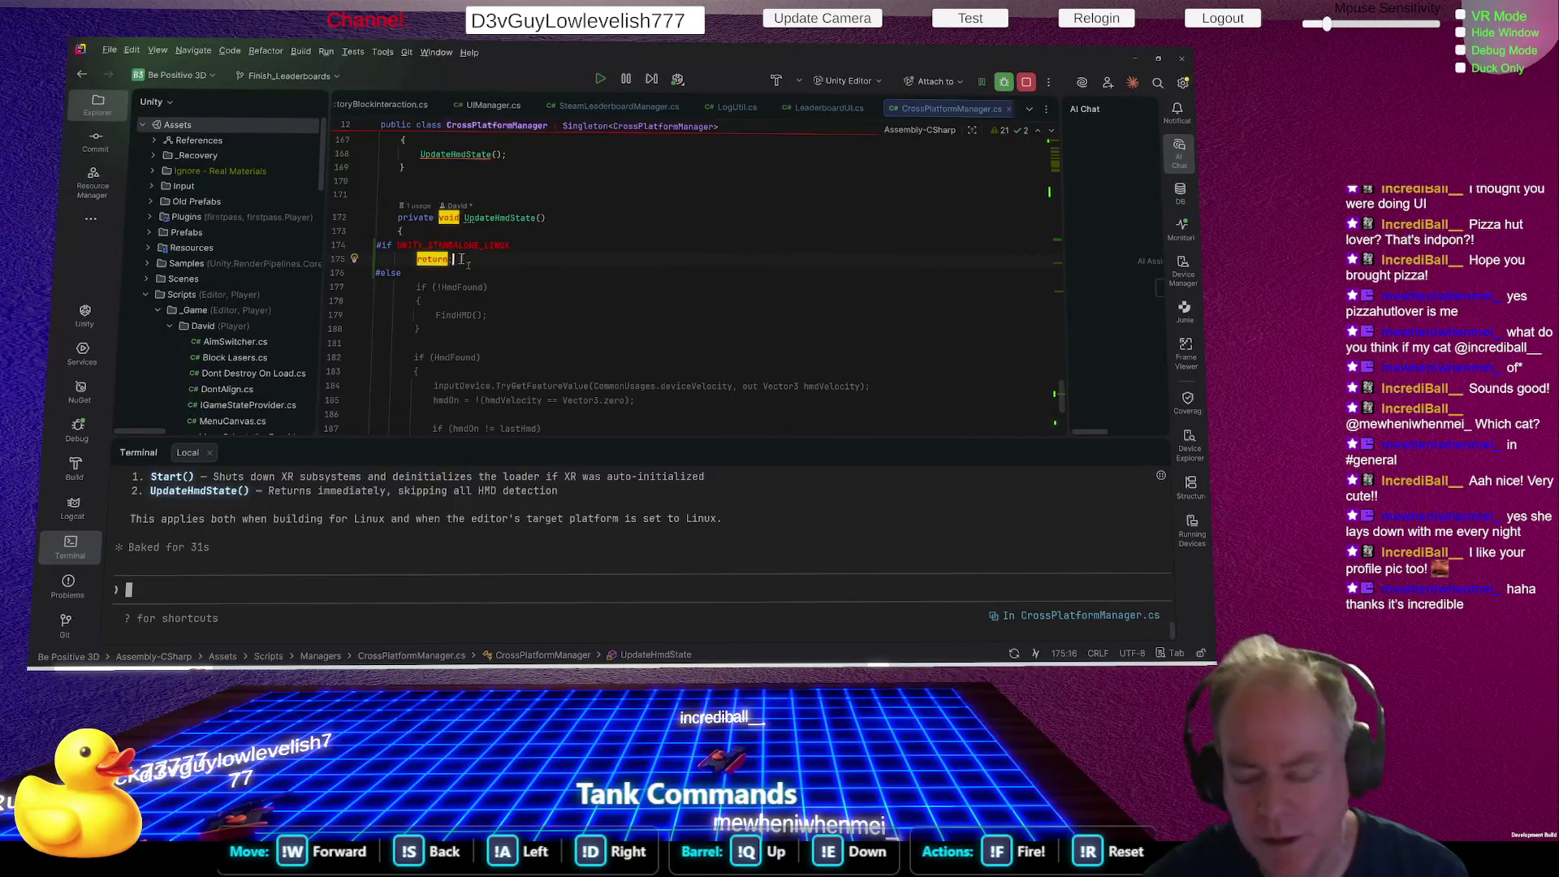
pyautogui.tripleClick(460, 259)
pyautogui.press('BackSpace')
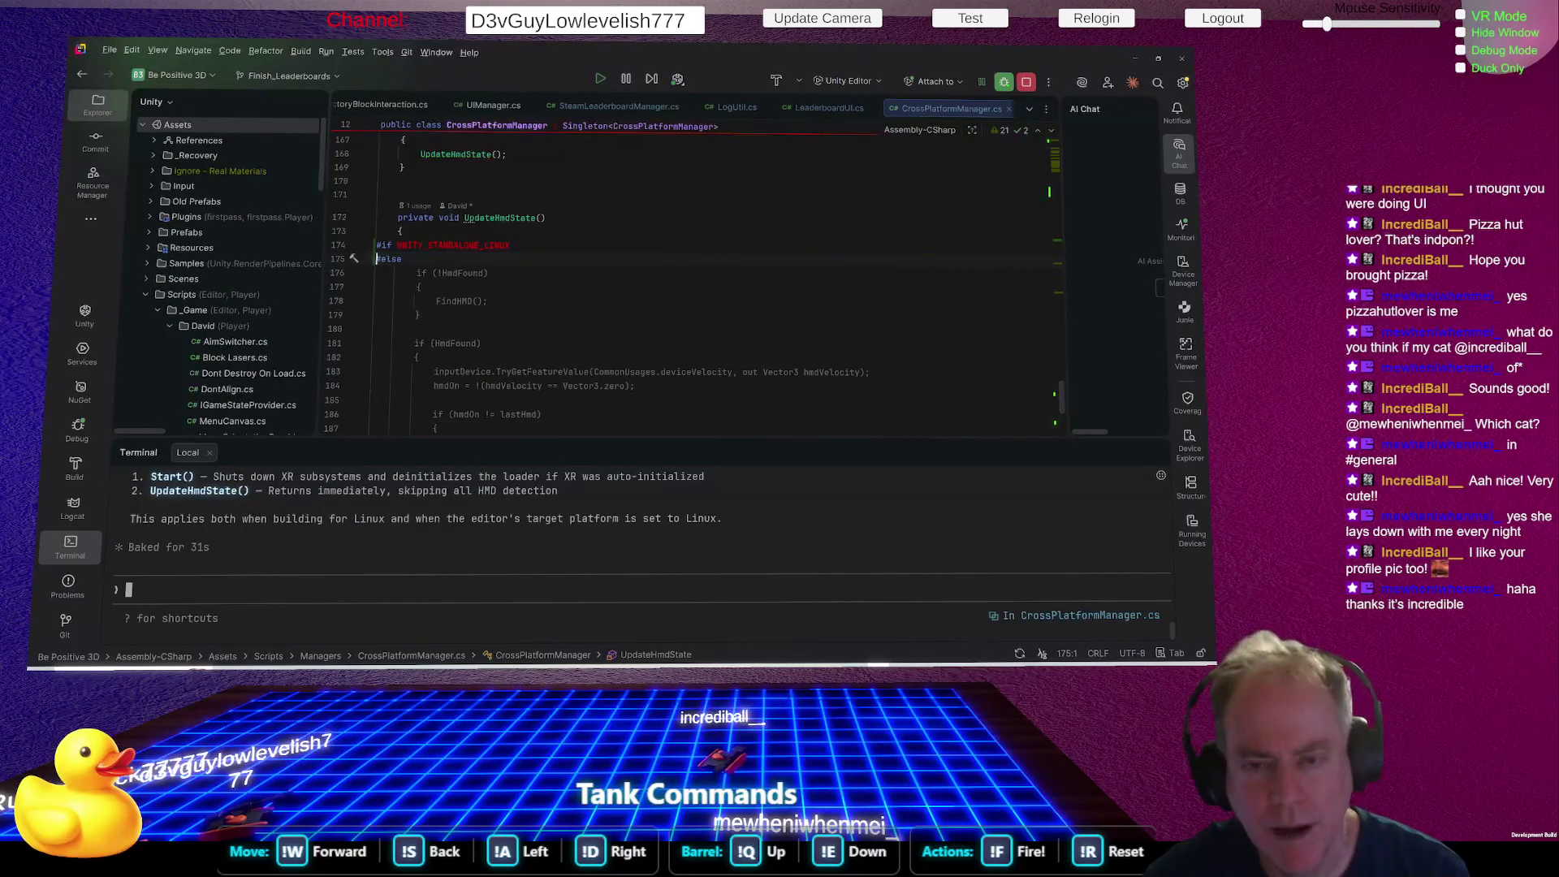
pyautogui.hotkey('shift', 'Down')
pyautogui.press('BackSpace')
pyautogui.click(397, 244)
pyautogui.write('!')
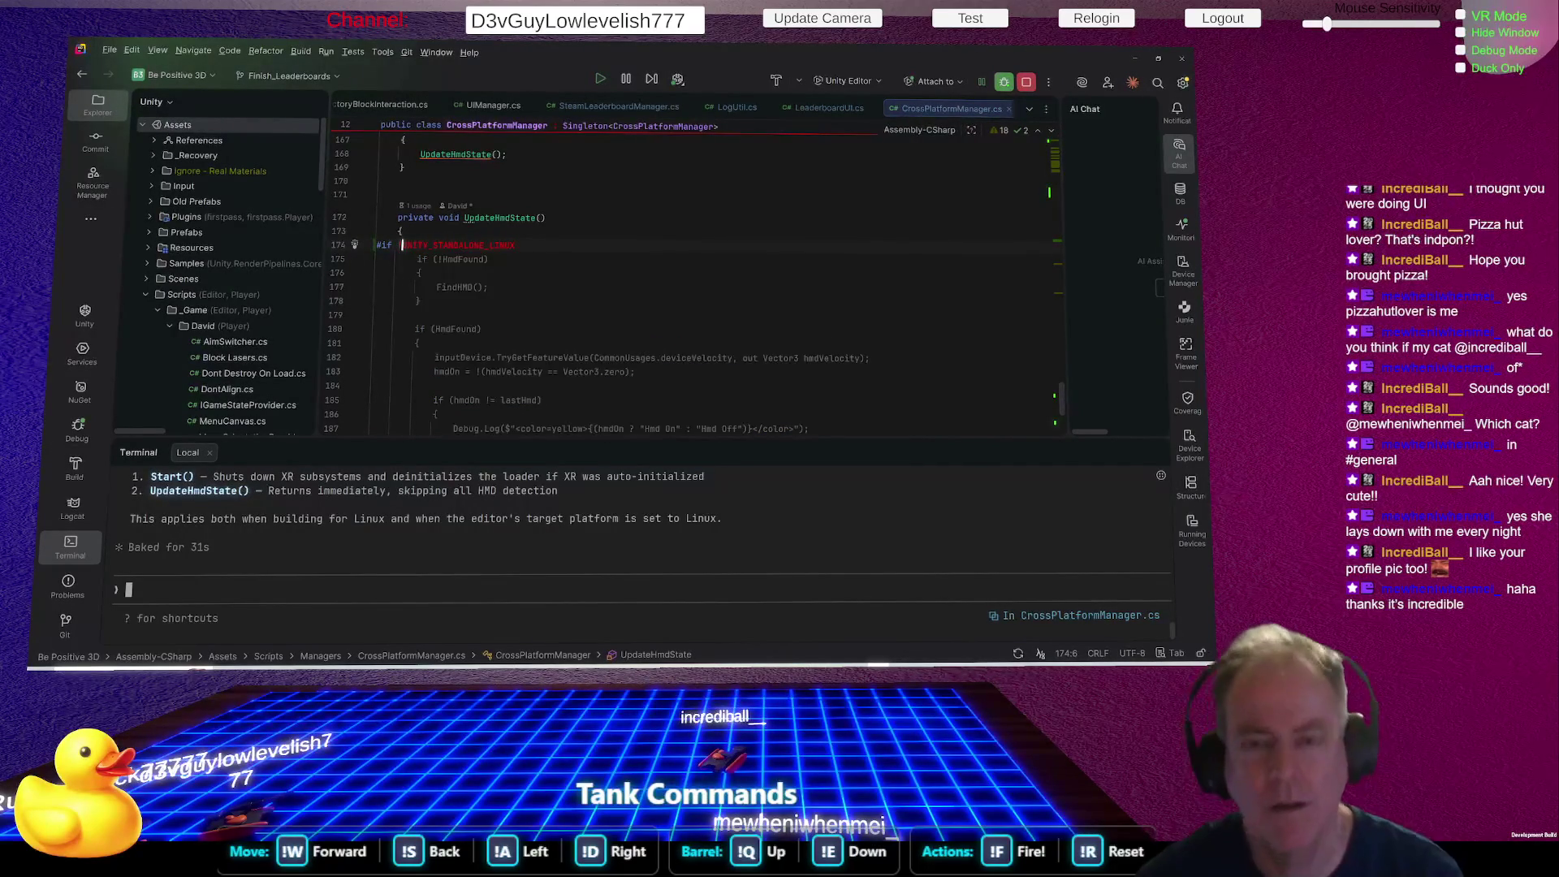
# Review the single conditional HMD block, then go to Unity to recompile.
pyautogui.click(639, 299)
pyautogui.scroll(-5, 642, 299)
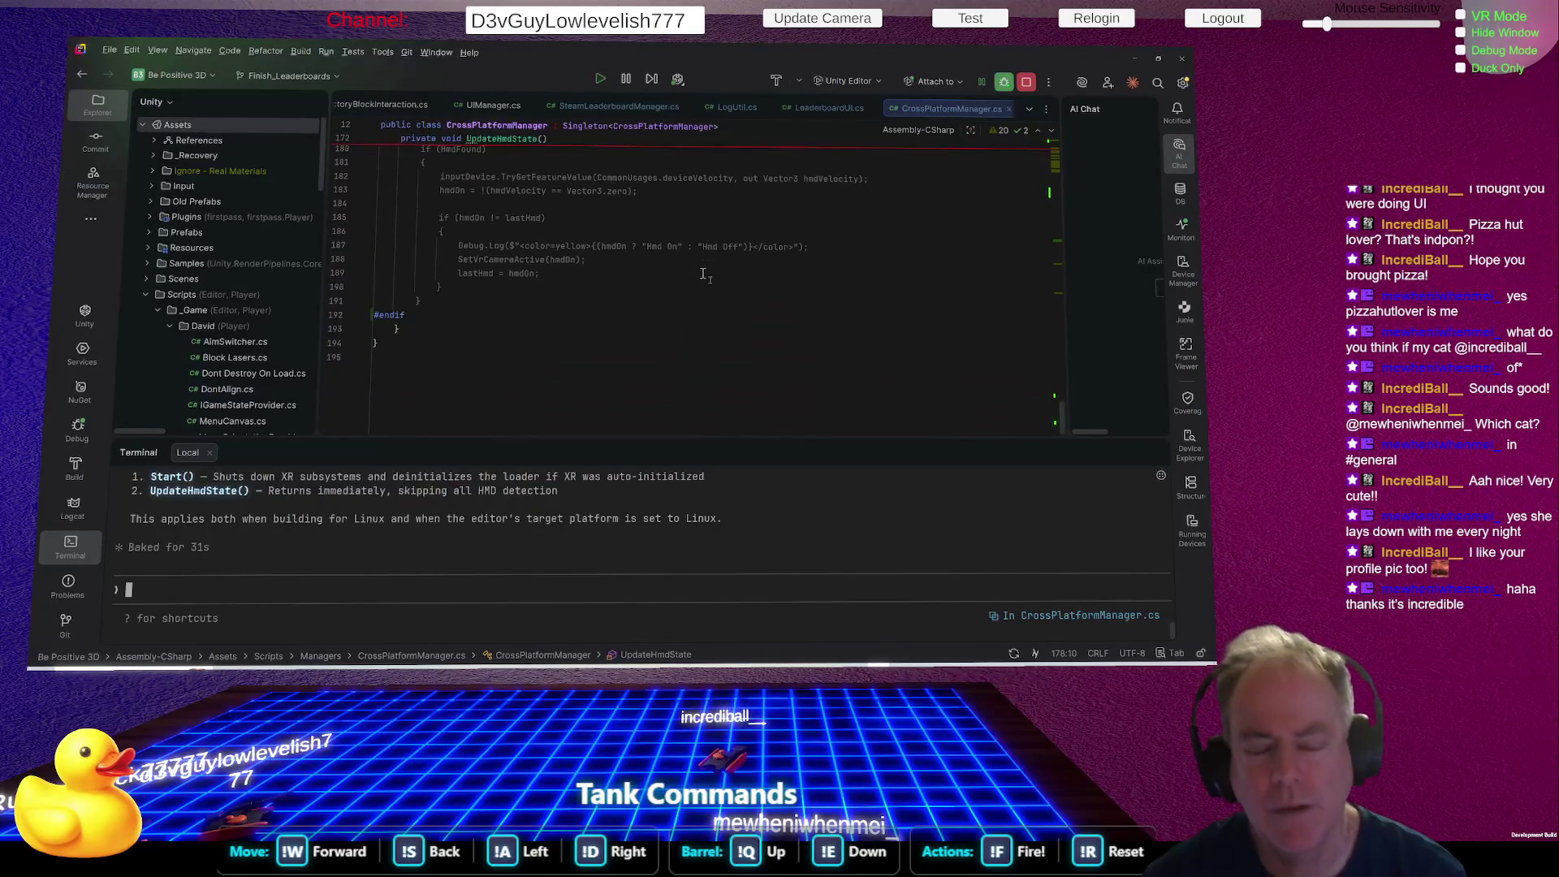
pyautogui.scroll(5, 551, 301)
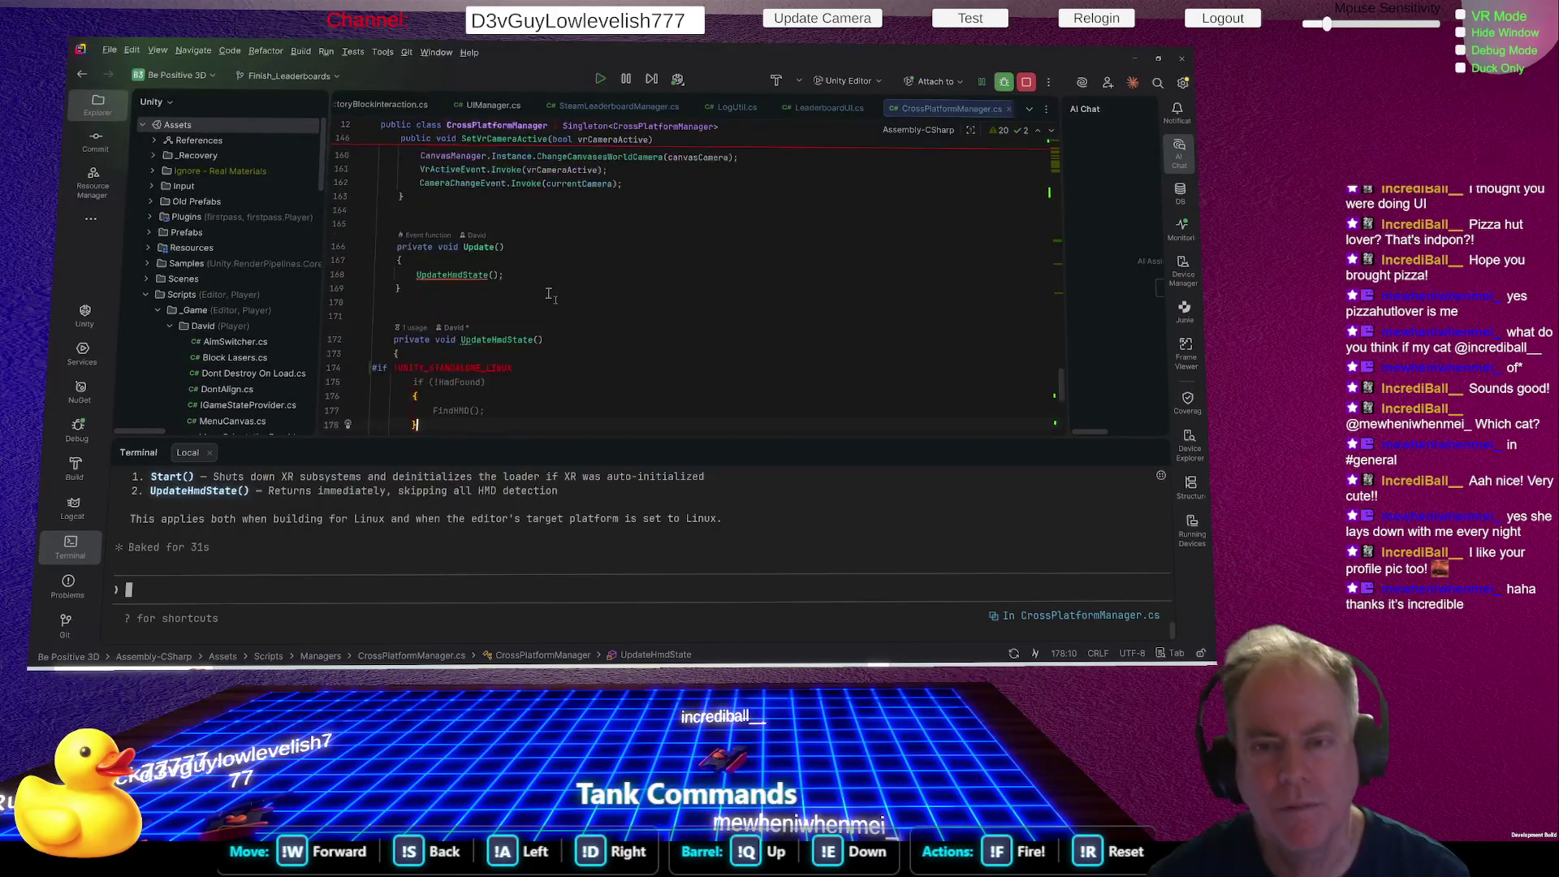
pyautogui.hotkey('alt', 'Tab')
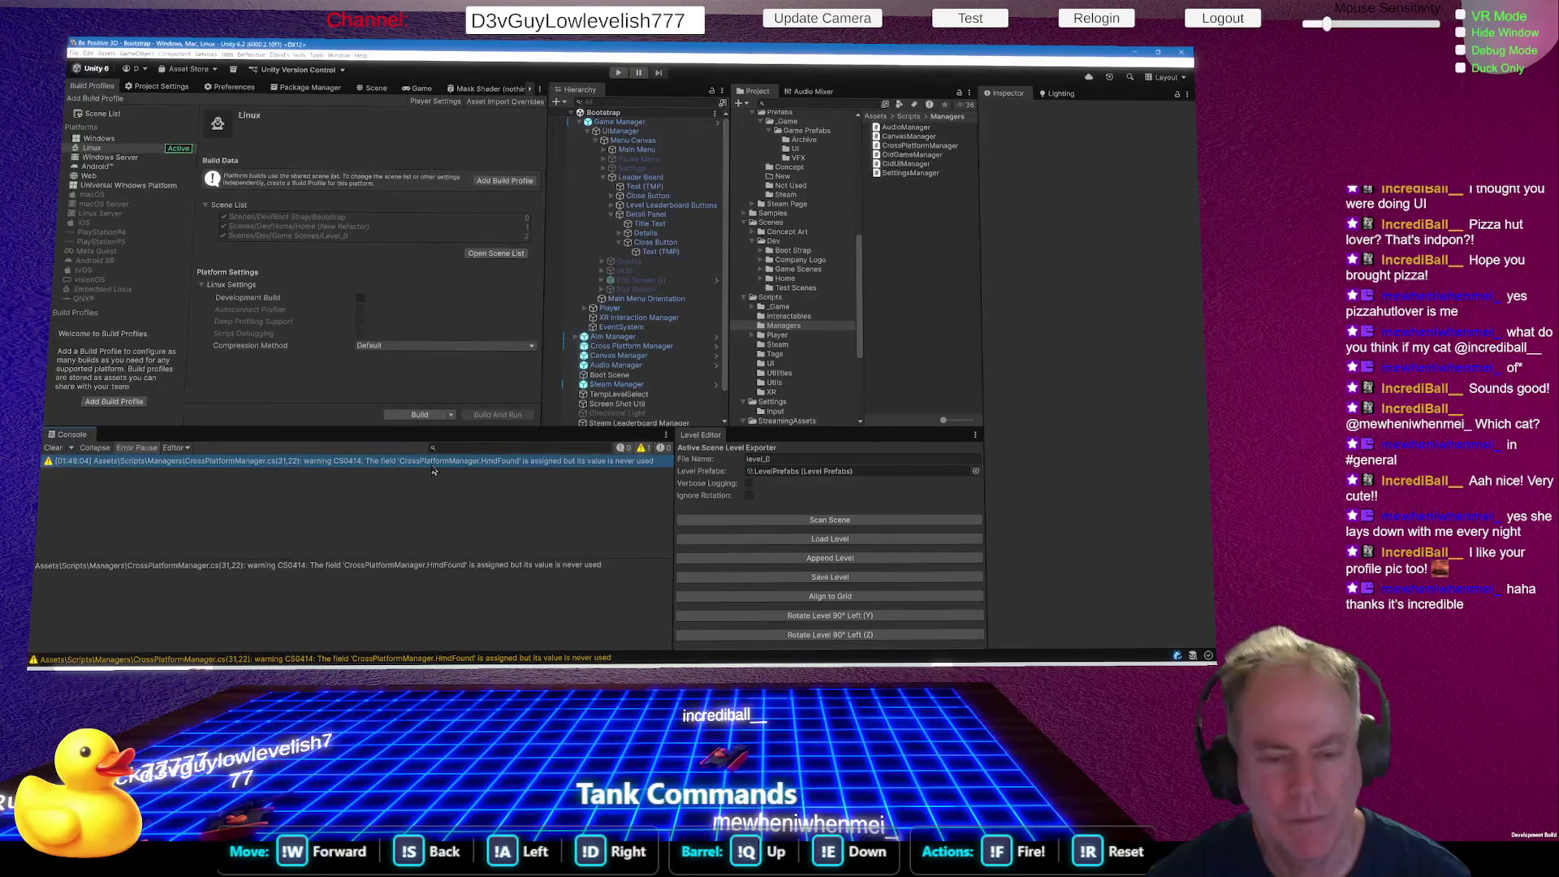
pyautogui.click(433, 469)
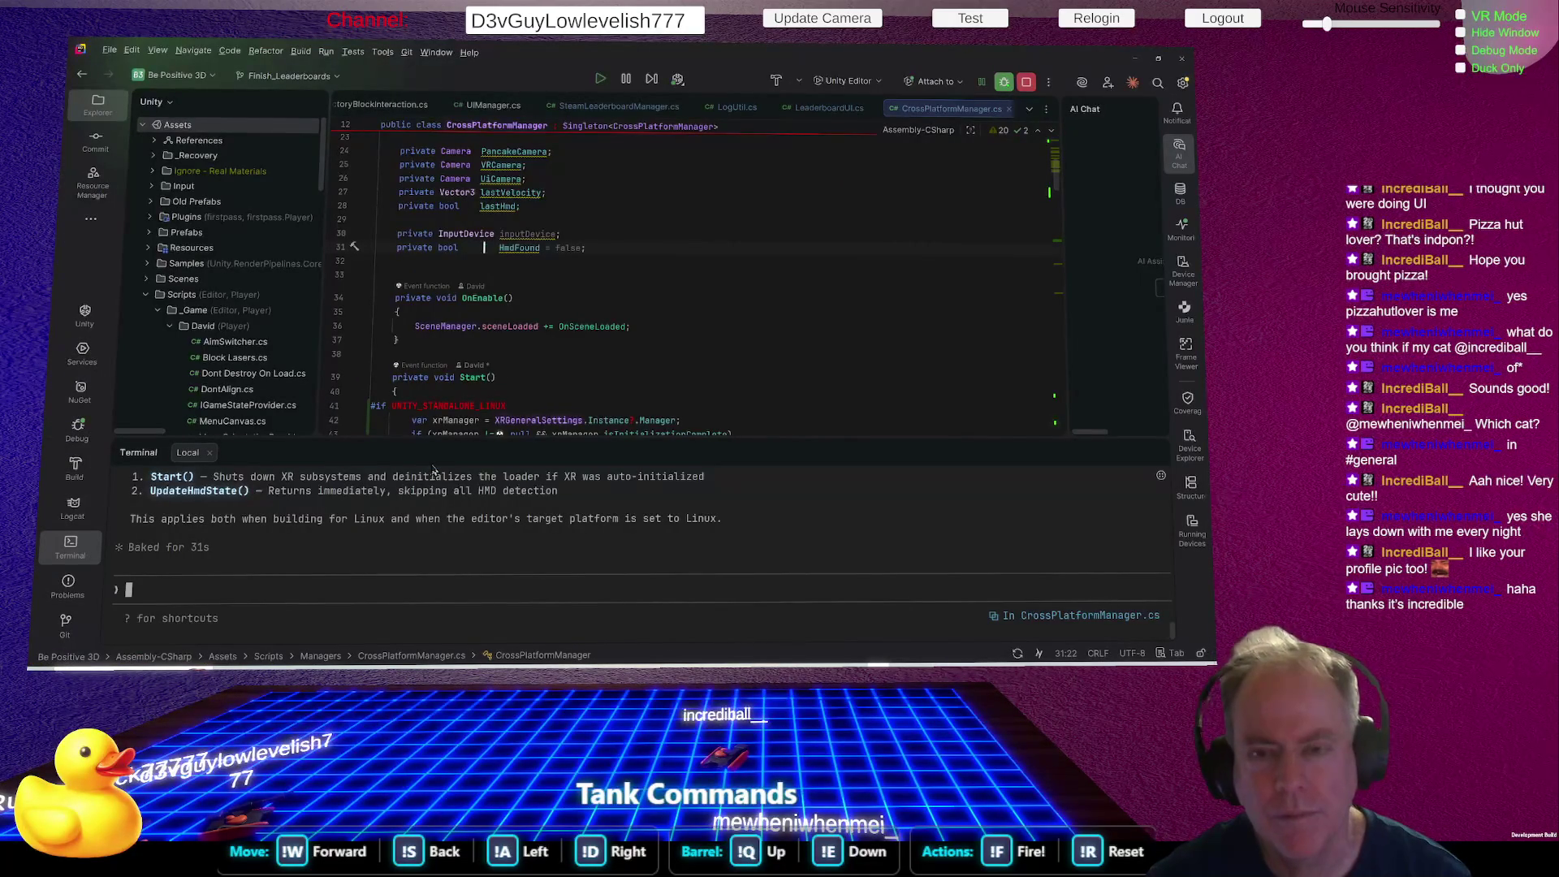
pyautogui.doubleClick(526, 248)
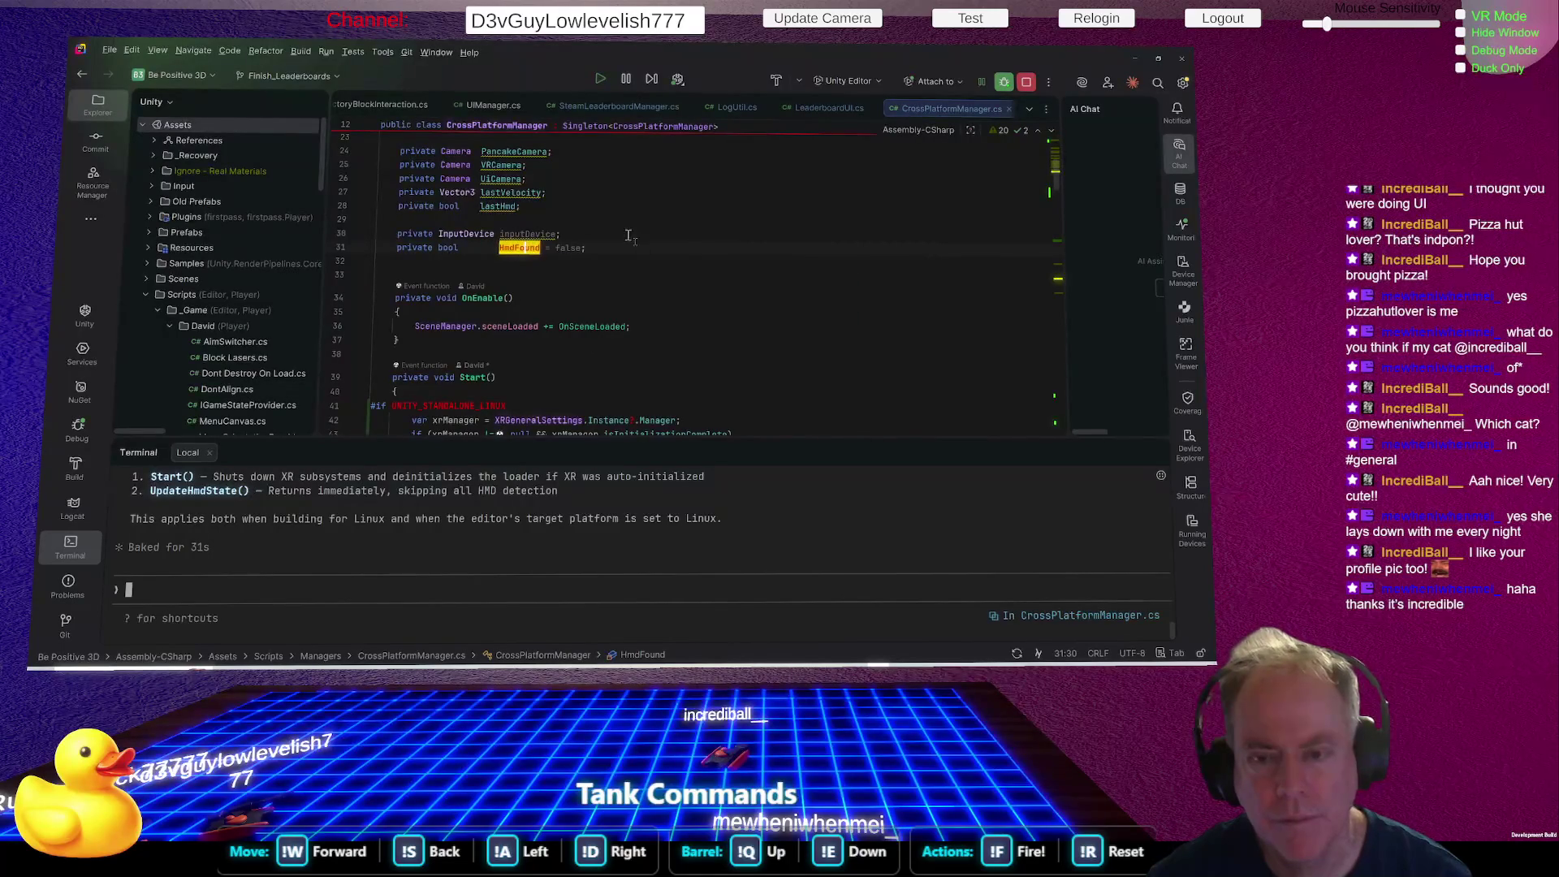
pyautogui.click(557, 413)
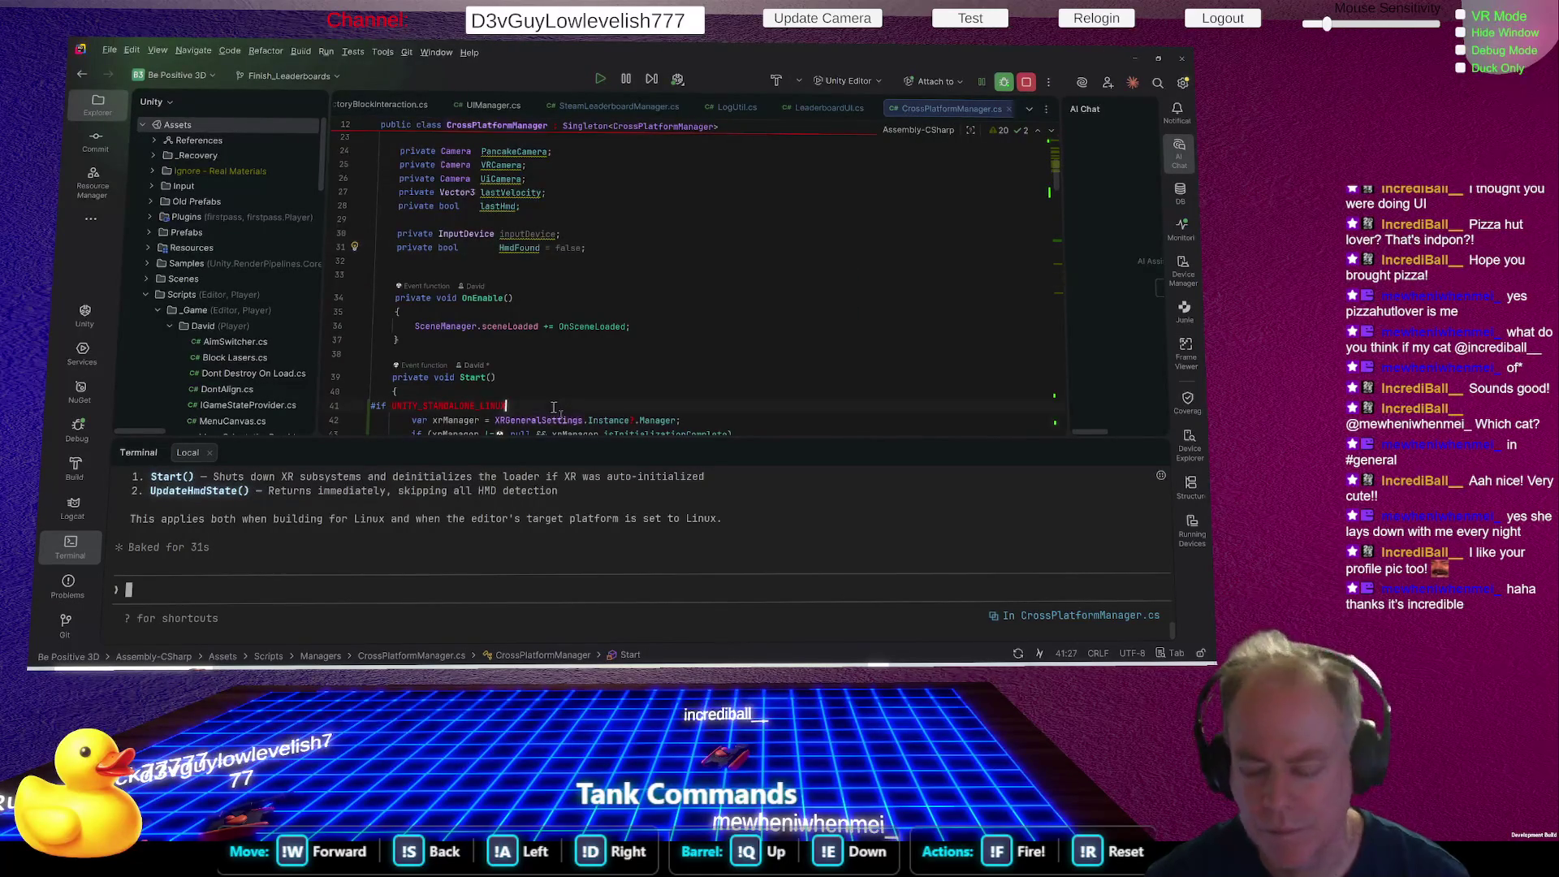
pyautogui.tripleClick(554, 407)
pyautogui.hotkey('ctrl', 'c')
pyautogui.press('Up')
pyautogui.press('Up')
pyautogui.press('Up')
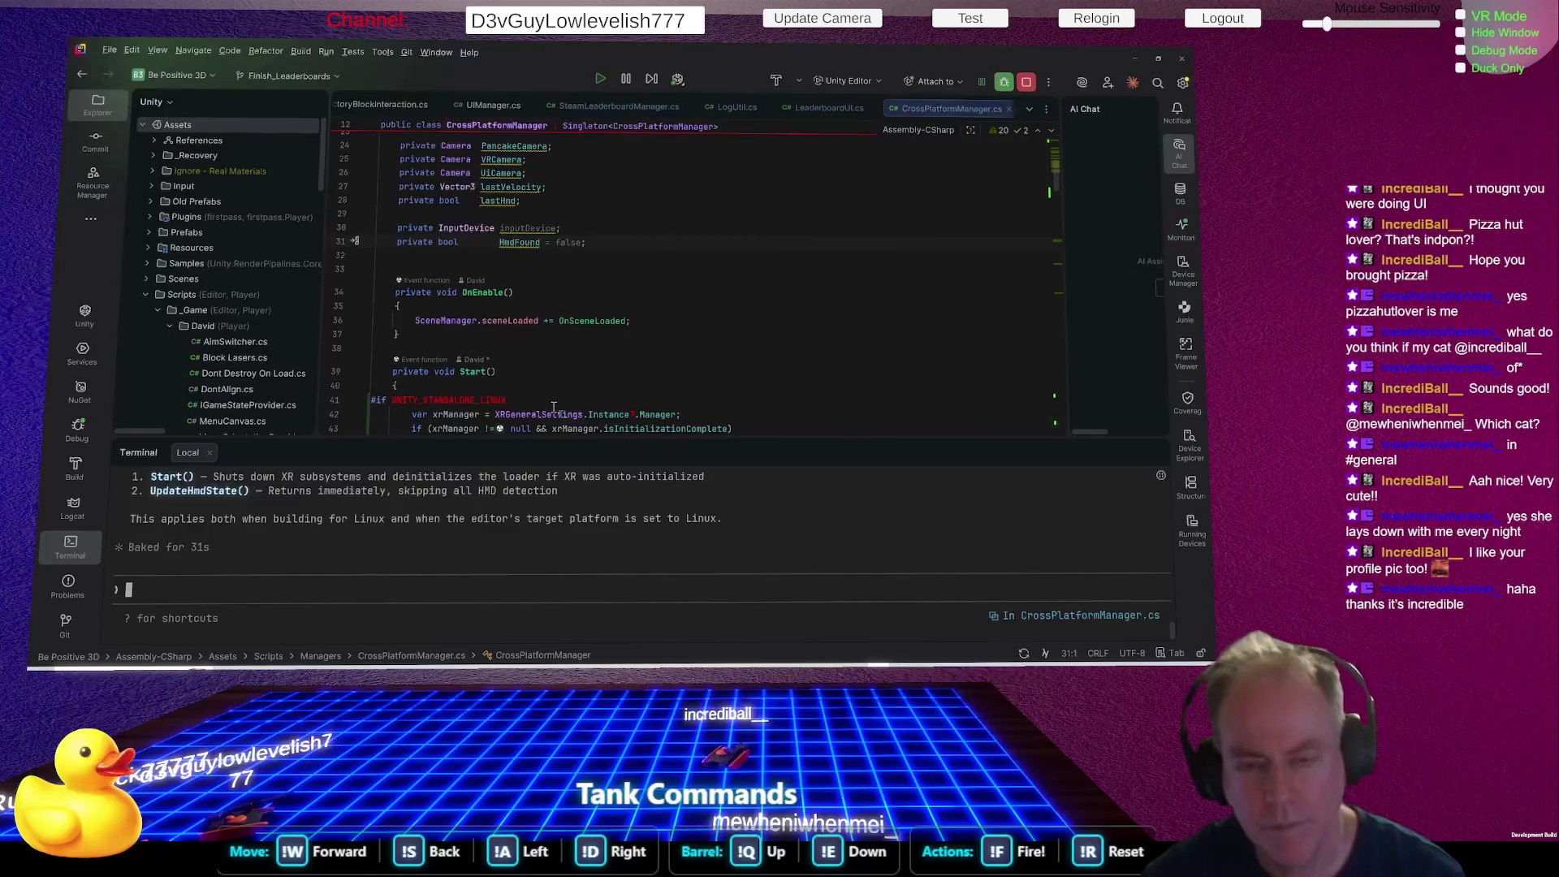
pyautogui.hotkey('alt', 'Tab')
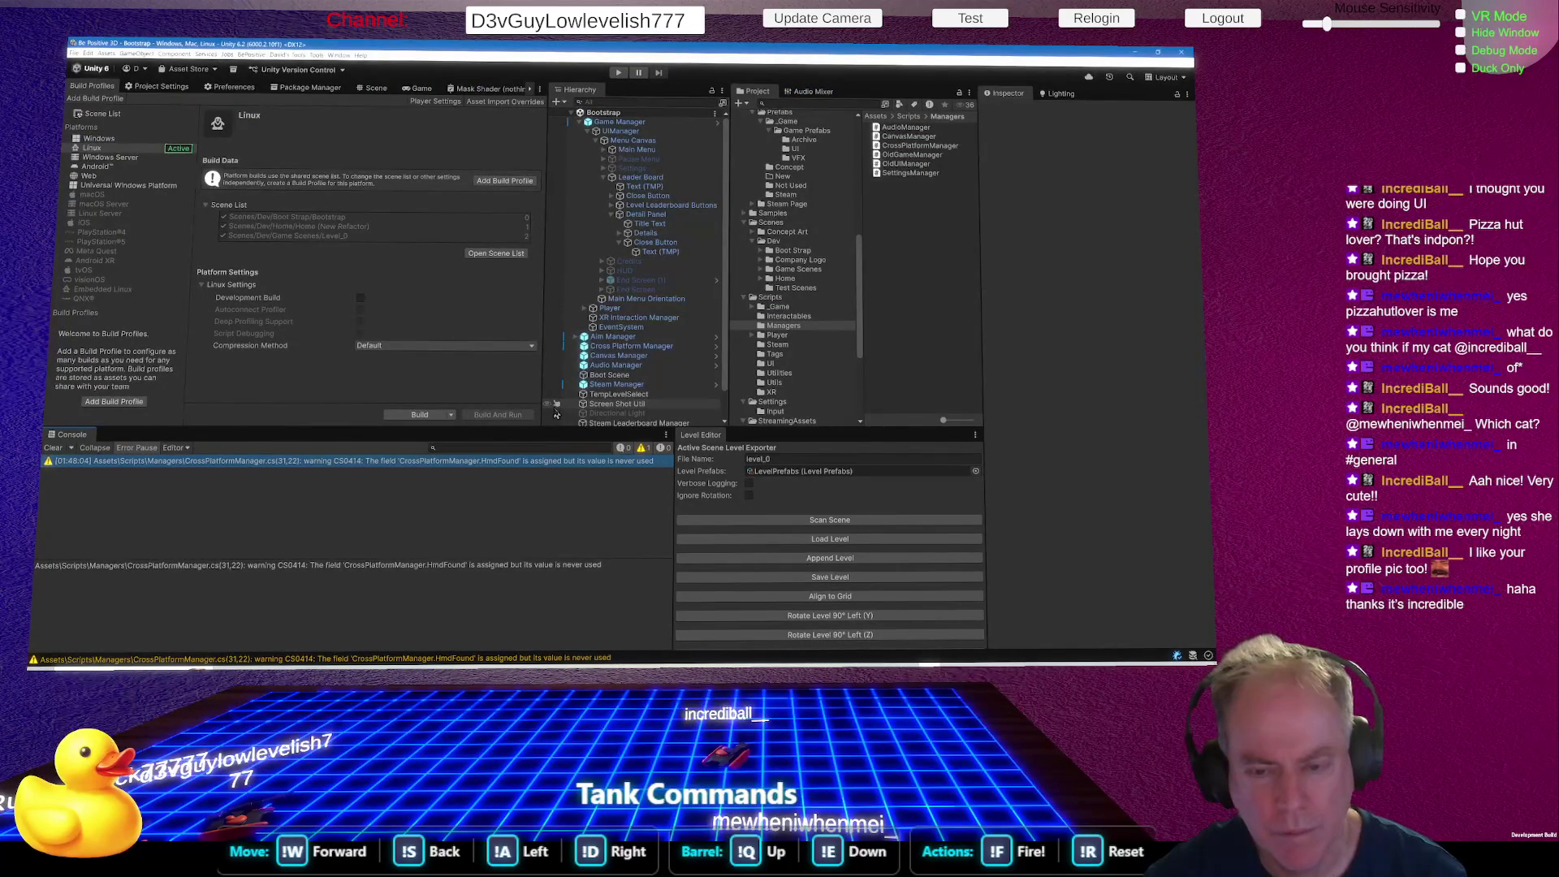
# Wrap 'private bool HmdFound' in #if UNITY_STANDALONE_LINUX … #endif, then recompile in Unity.
pyautogui.hotkey('alt', 'Tab')
pyautogui.hotkey('ctrl', 'v')
pyautogui.press('Down')
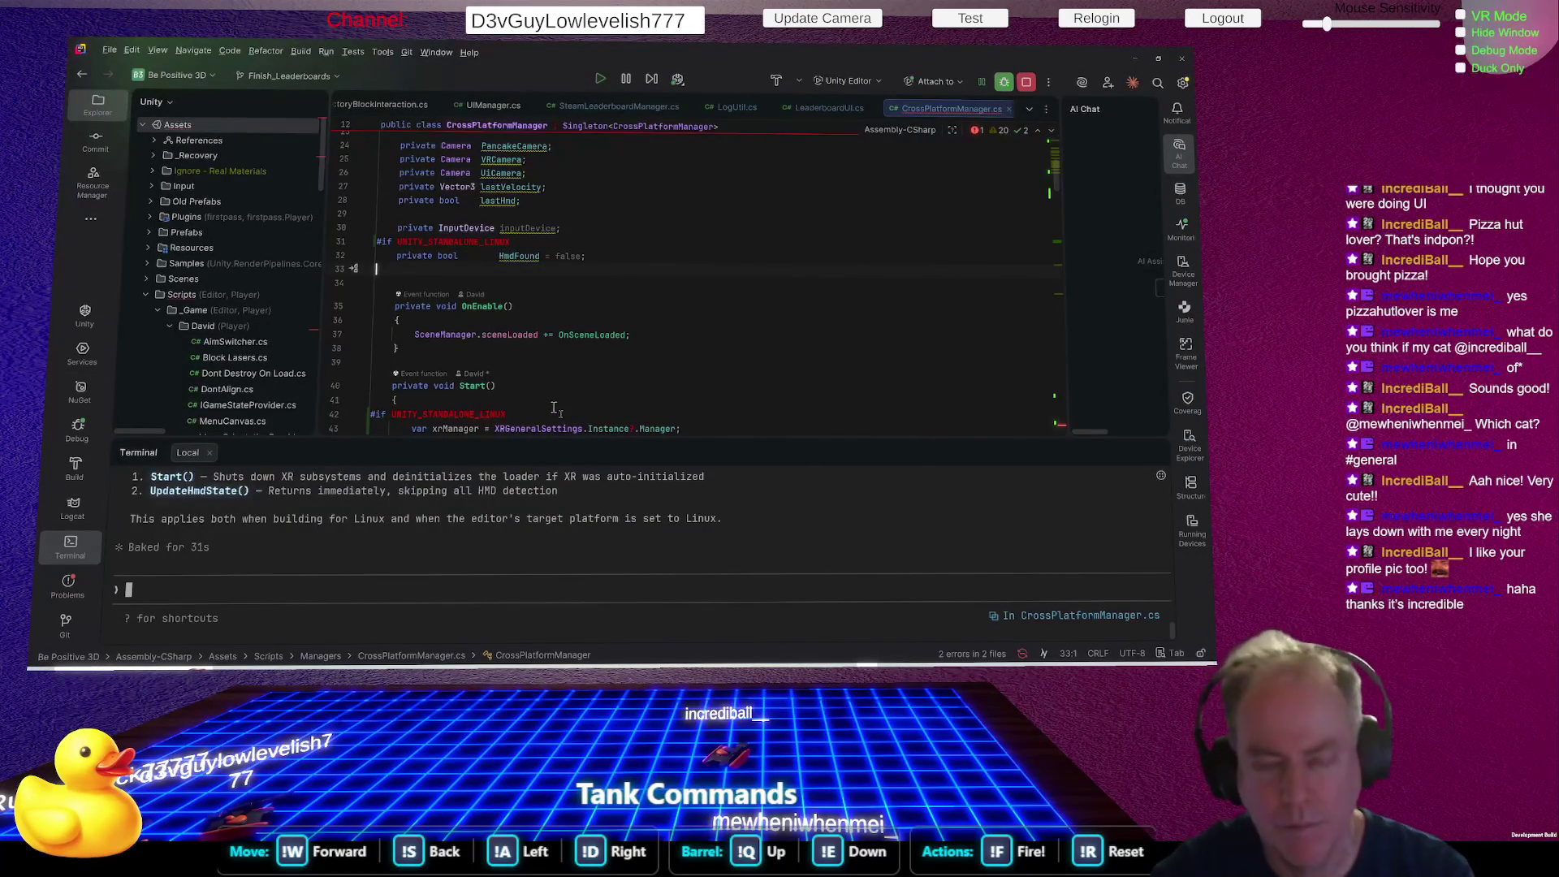
pyautogui.write('#endif')
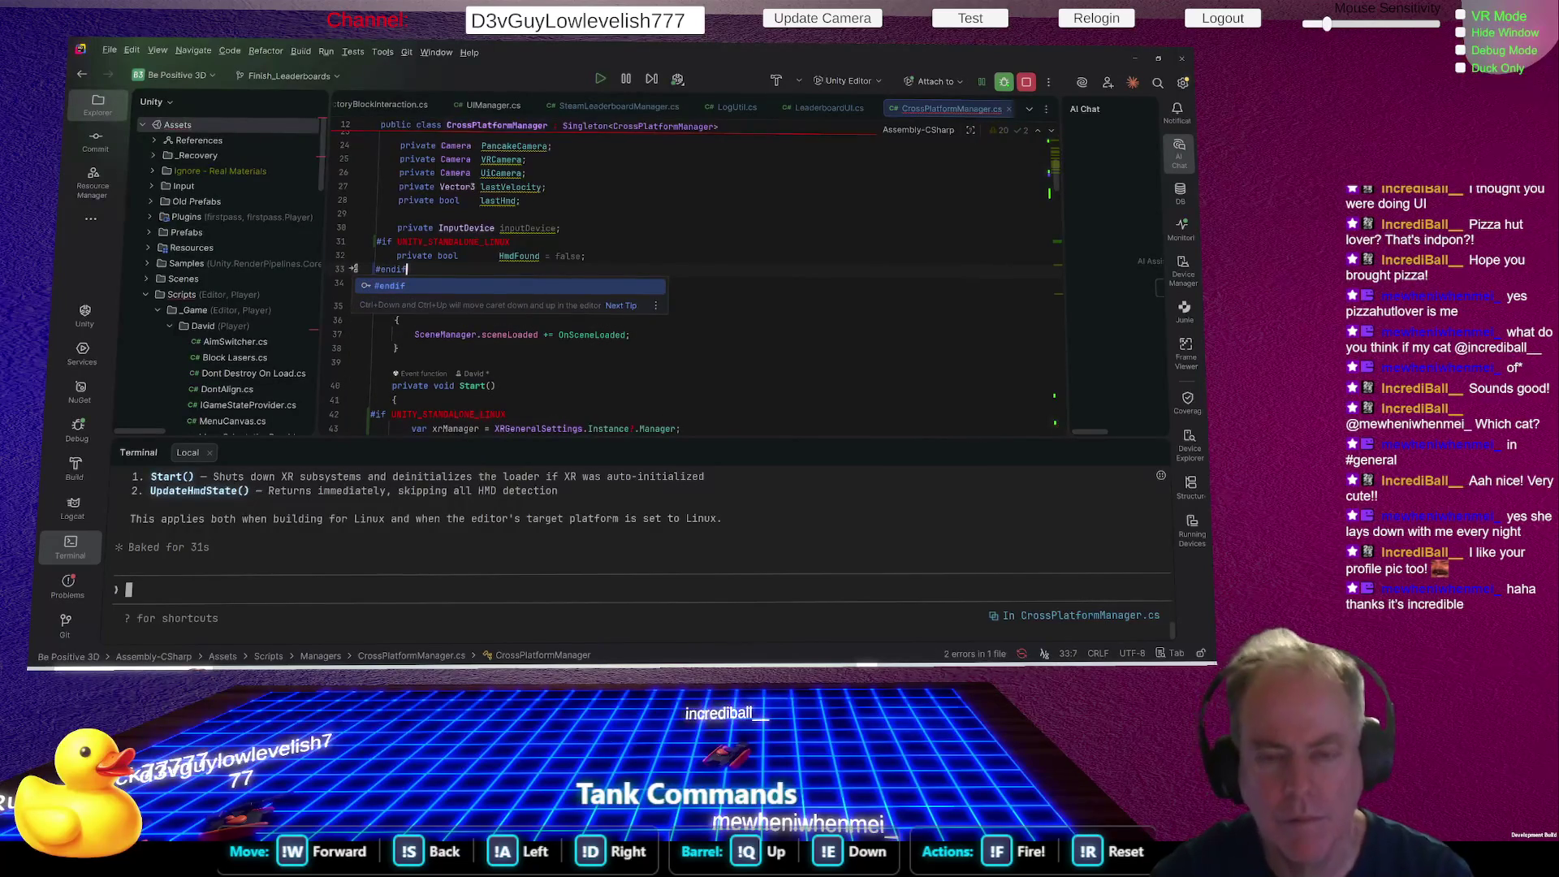
pyautogui.press('Escape')
pyautogui.press('Return')
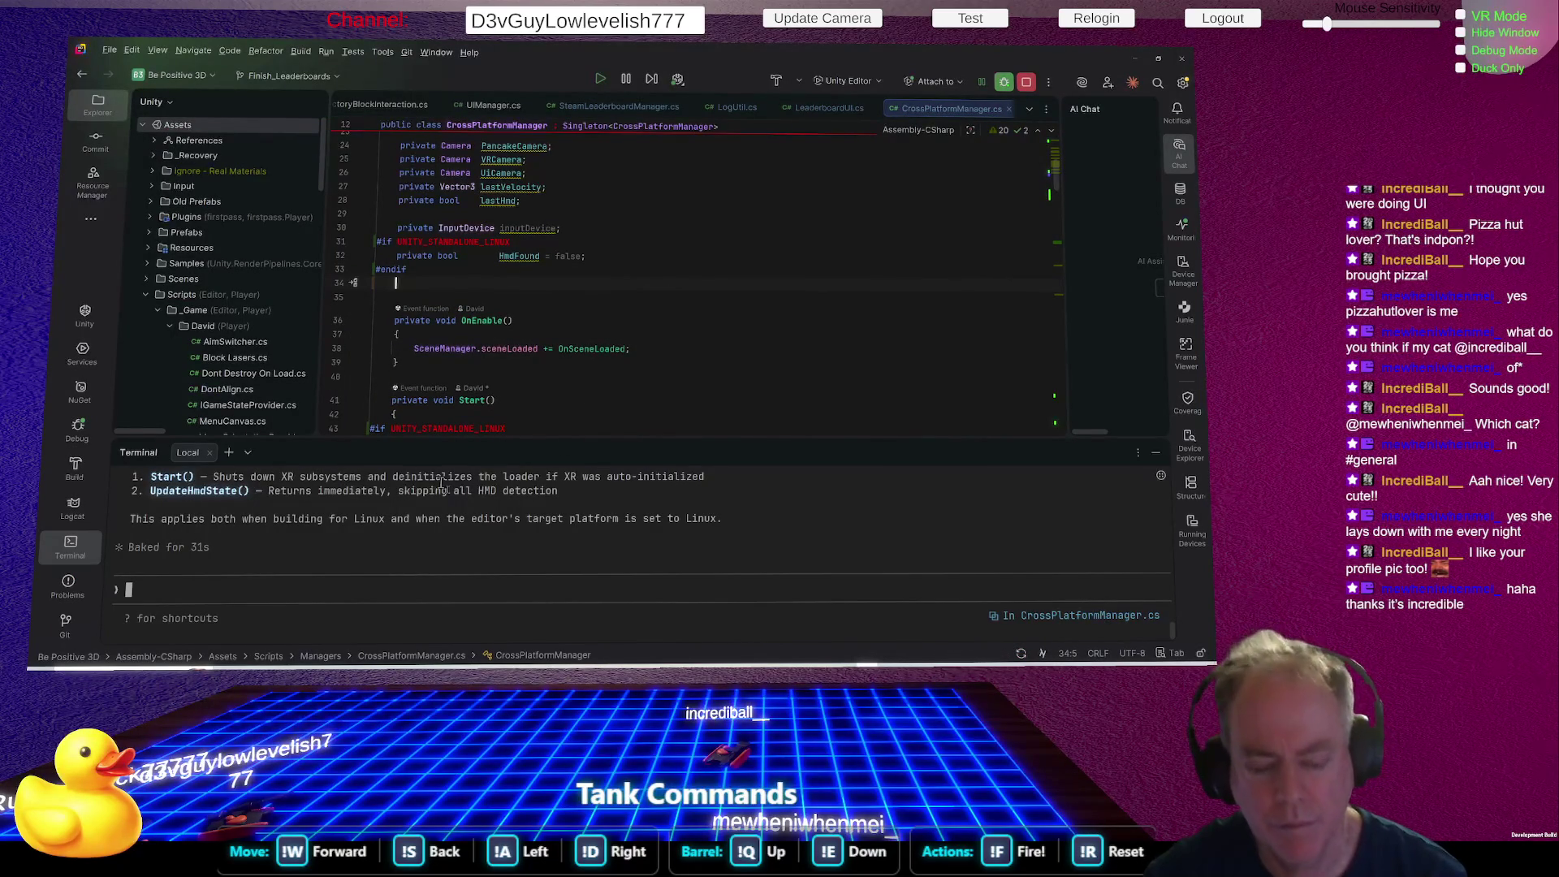
pyautogui.hotkey('alt', 'Tab')
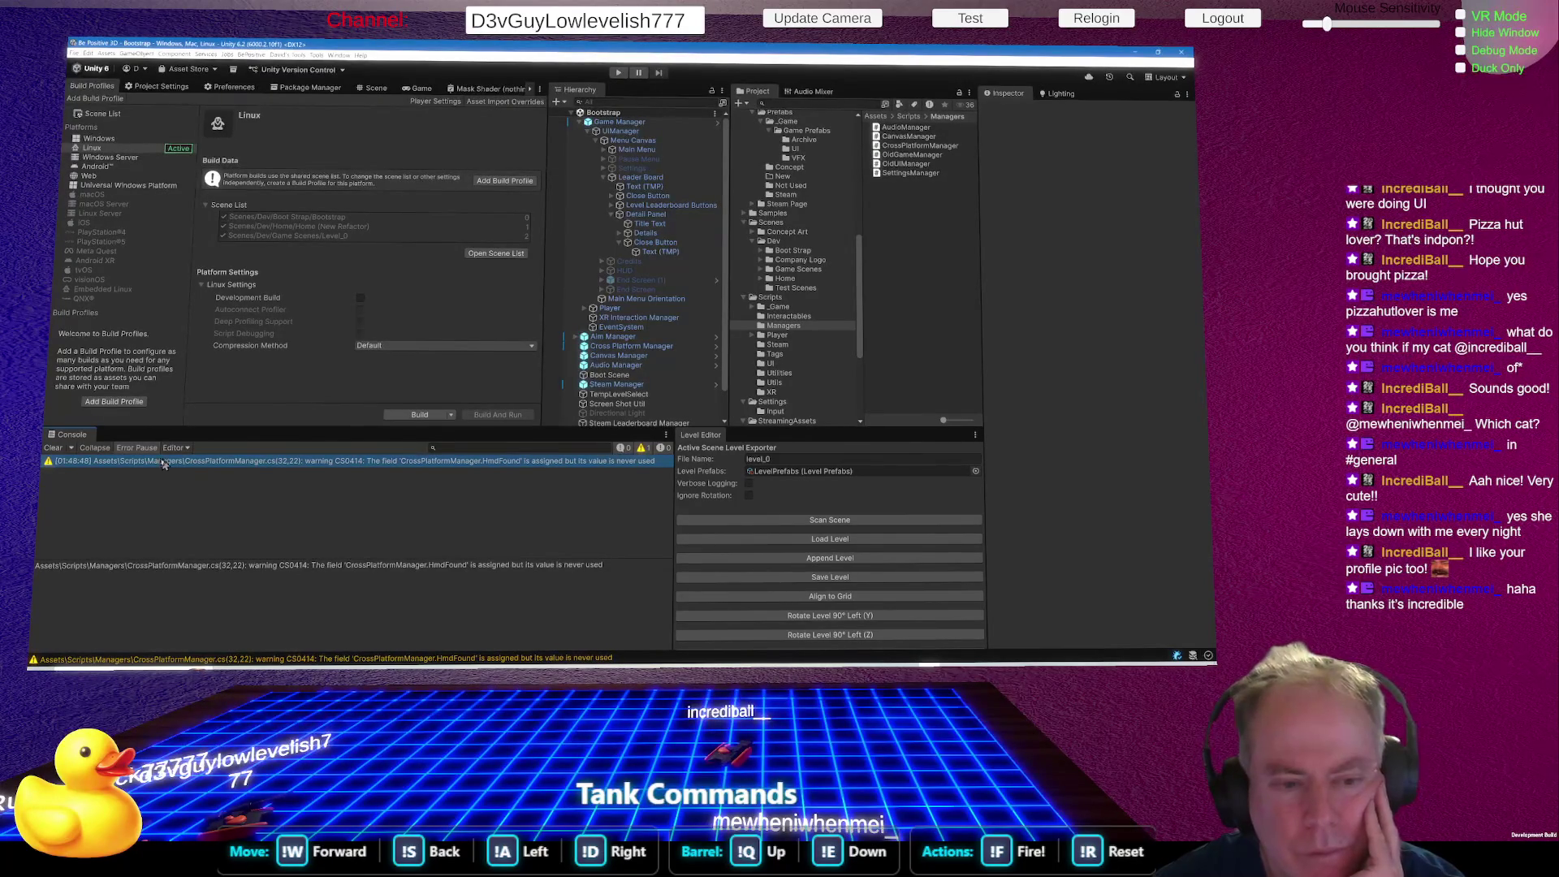
# Clear the Unity console and recompile the scripts.
pyautogui.click(53, 447)
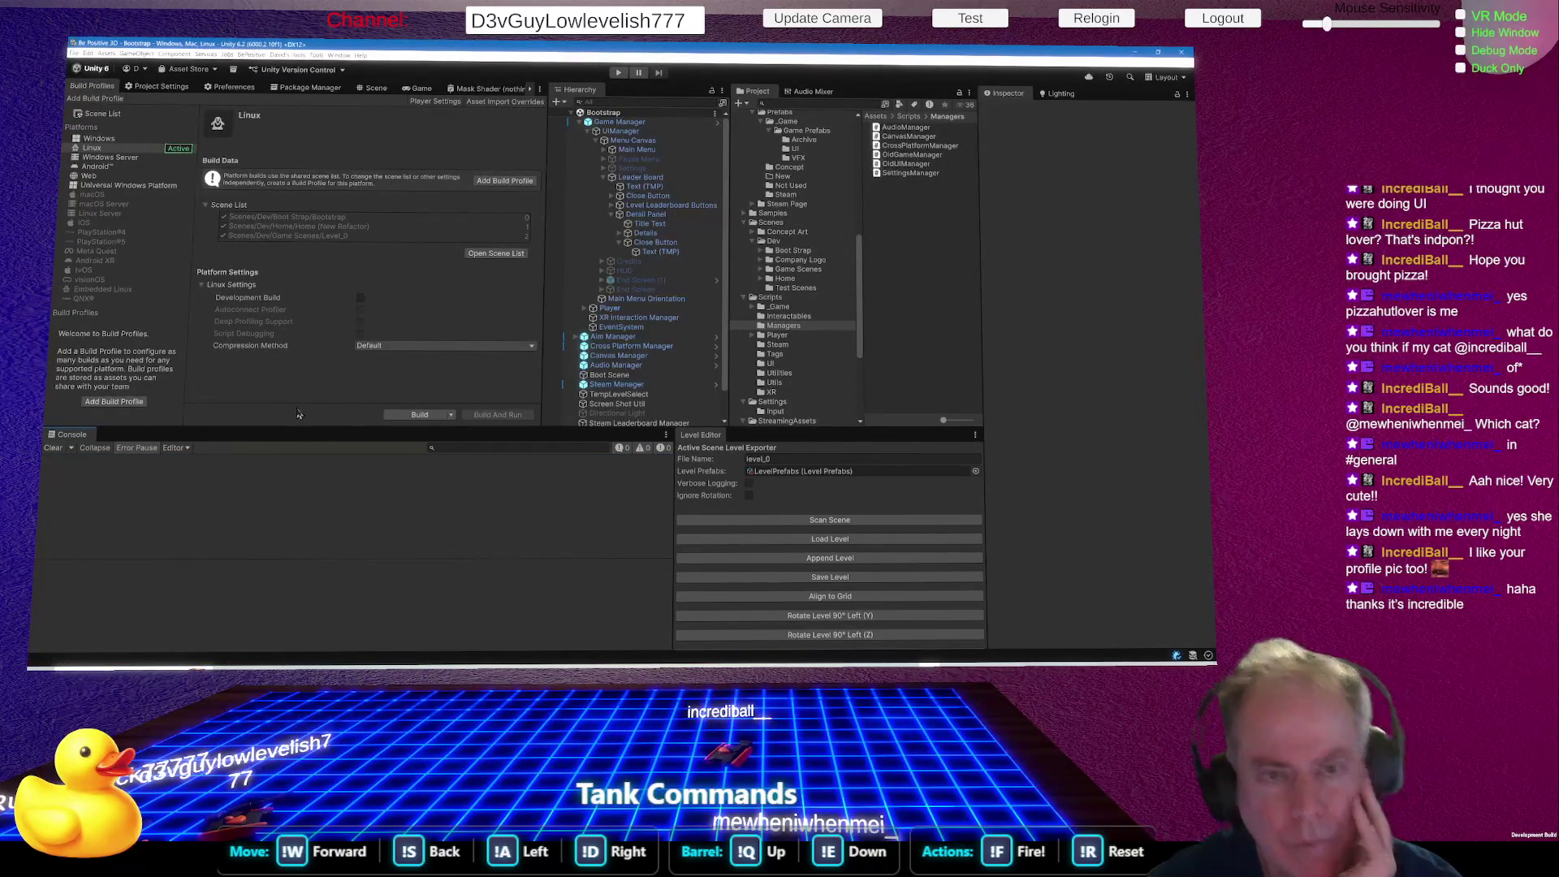
pyautogui.hotkey('alt', 'Tab')
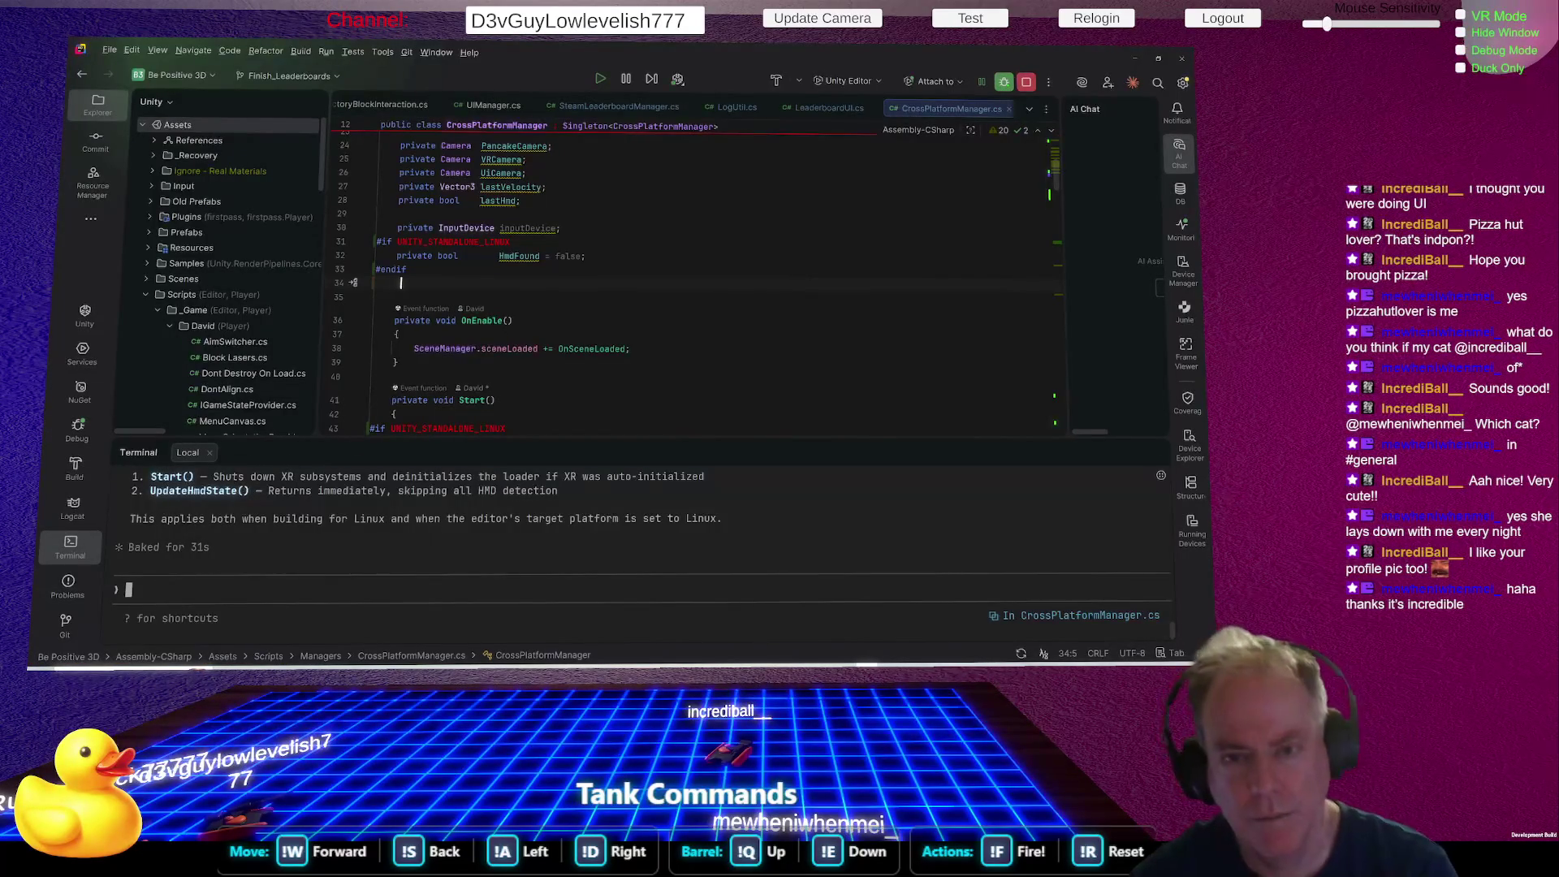
pyautogui.hotkey('alt', 'Tab')
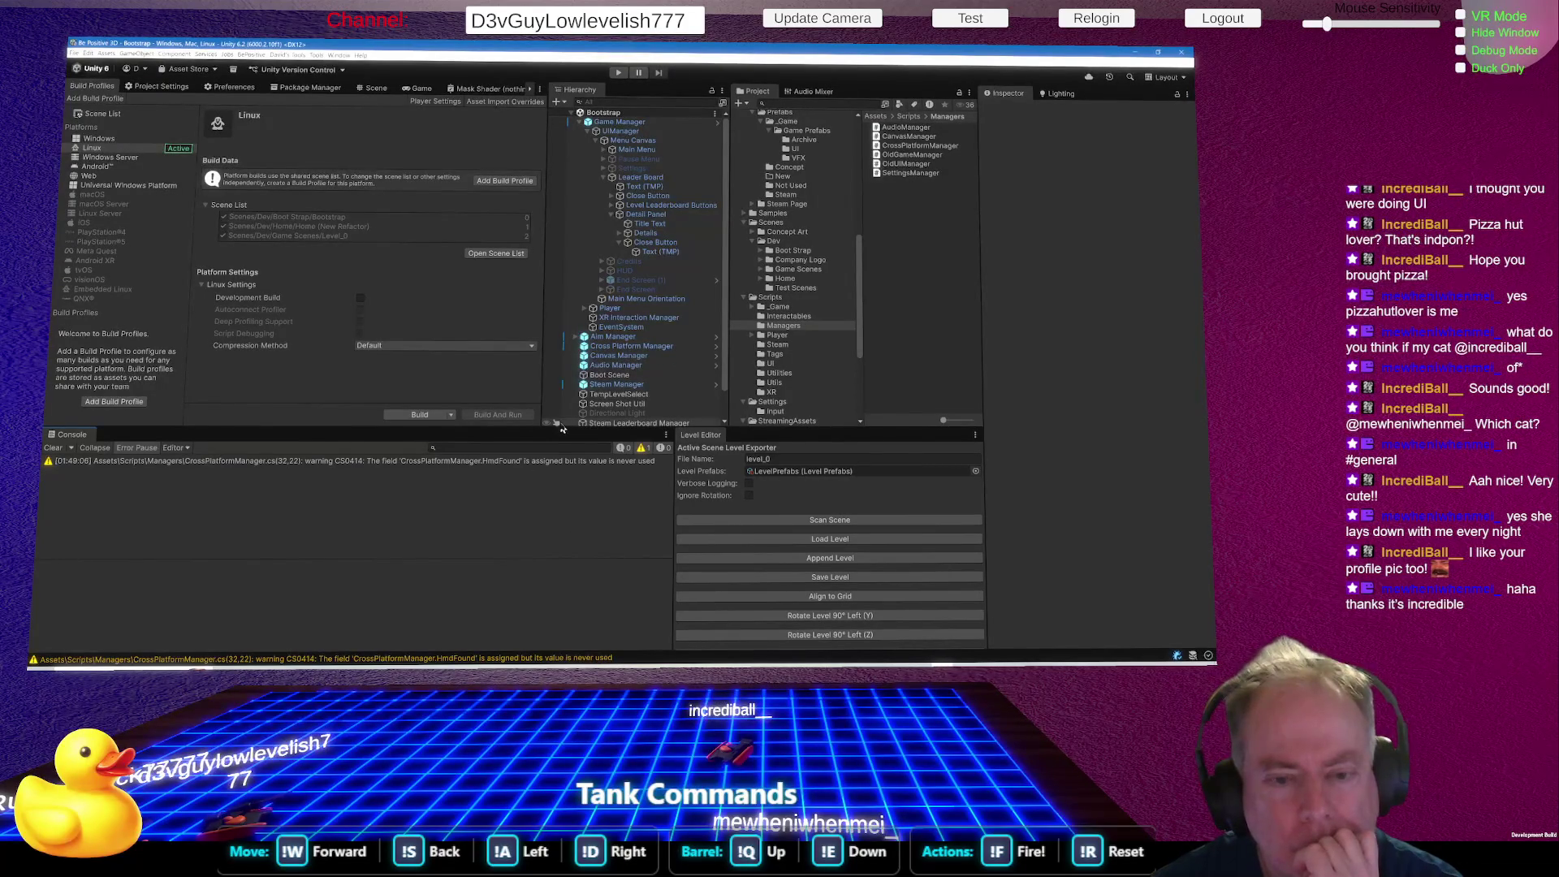
# Open the HmdFound unused-field warning in Rider, check its Linux #if line, and recompile.
pyautogui.click(600, 461)
pyautogui.doubleClick(600, 462)
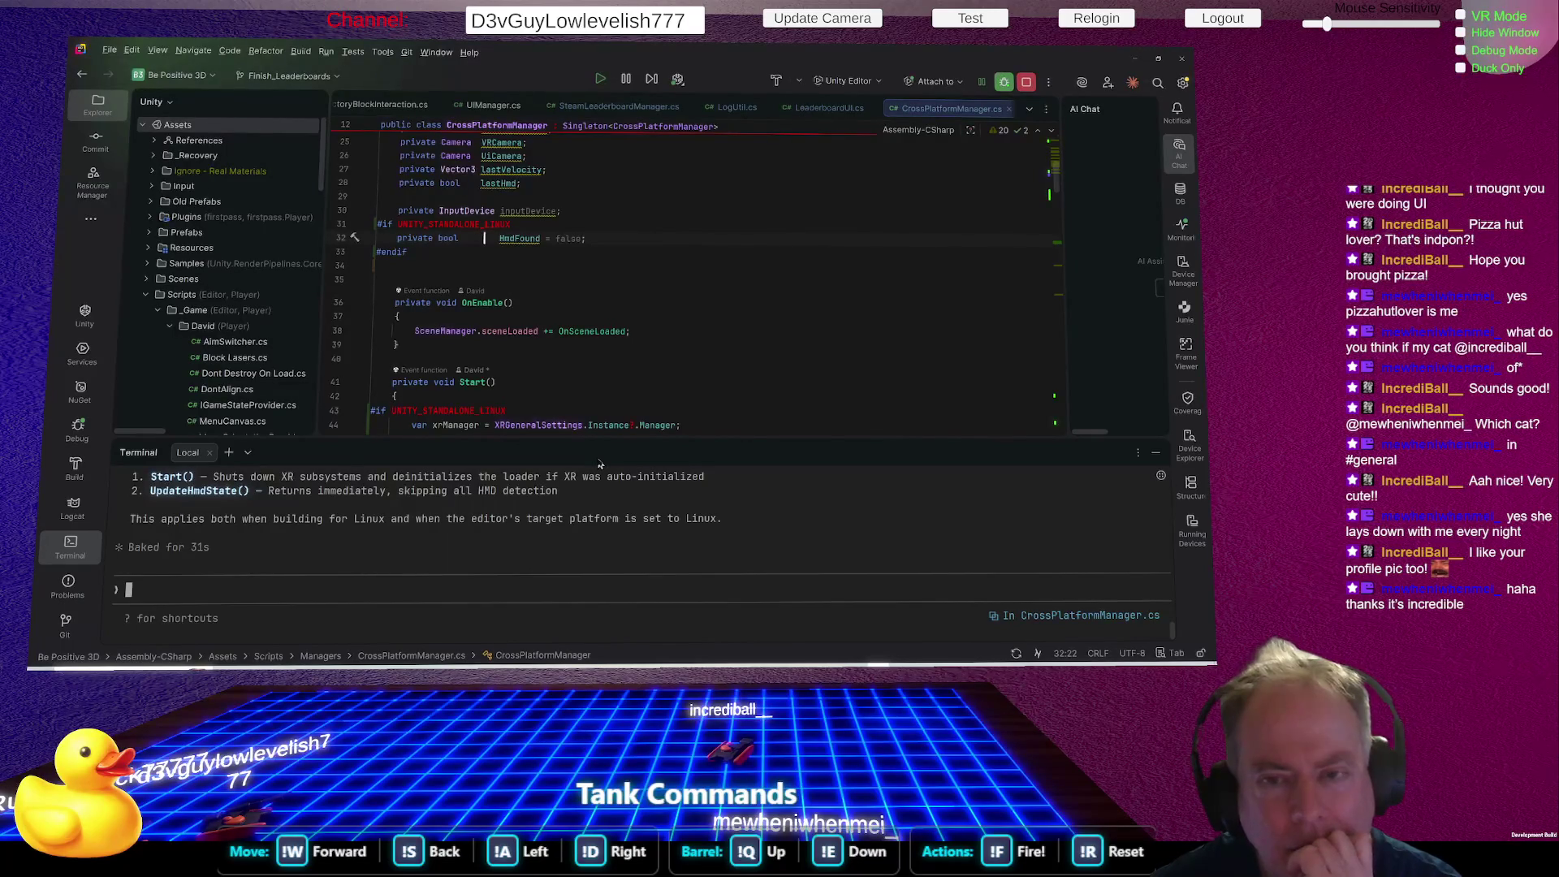
pyautogui.click(398, 225)
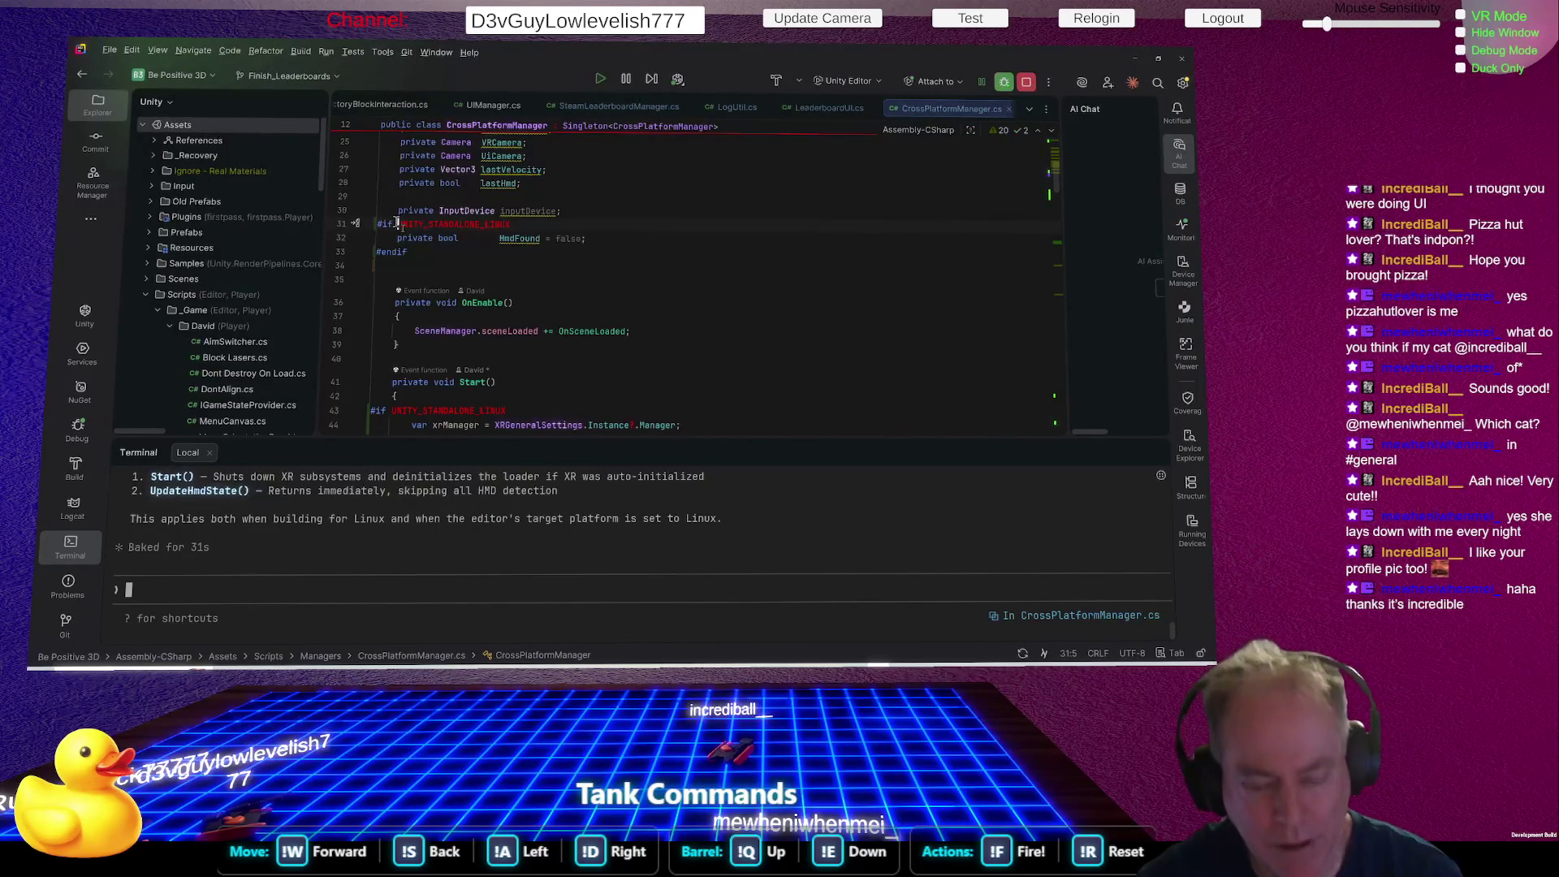
pyautogui.hotkey('alt', 'Tab')
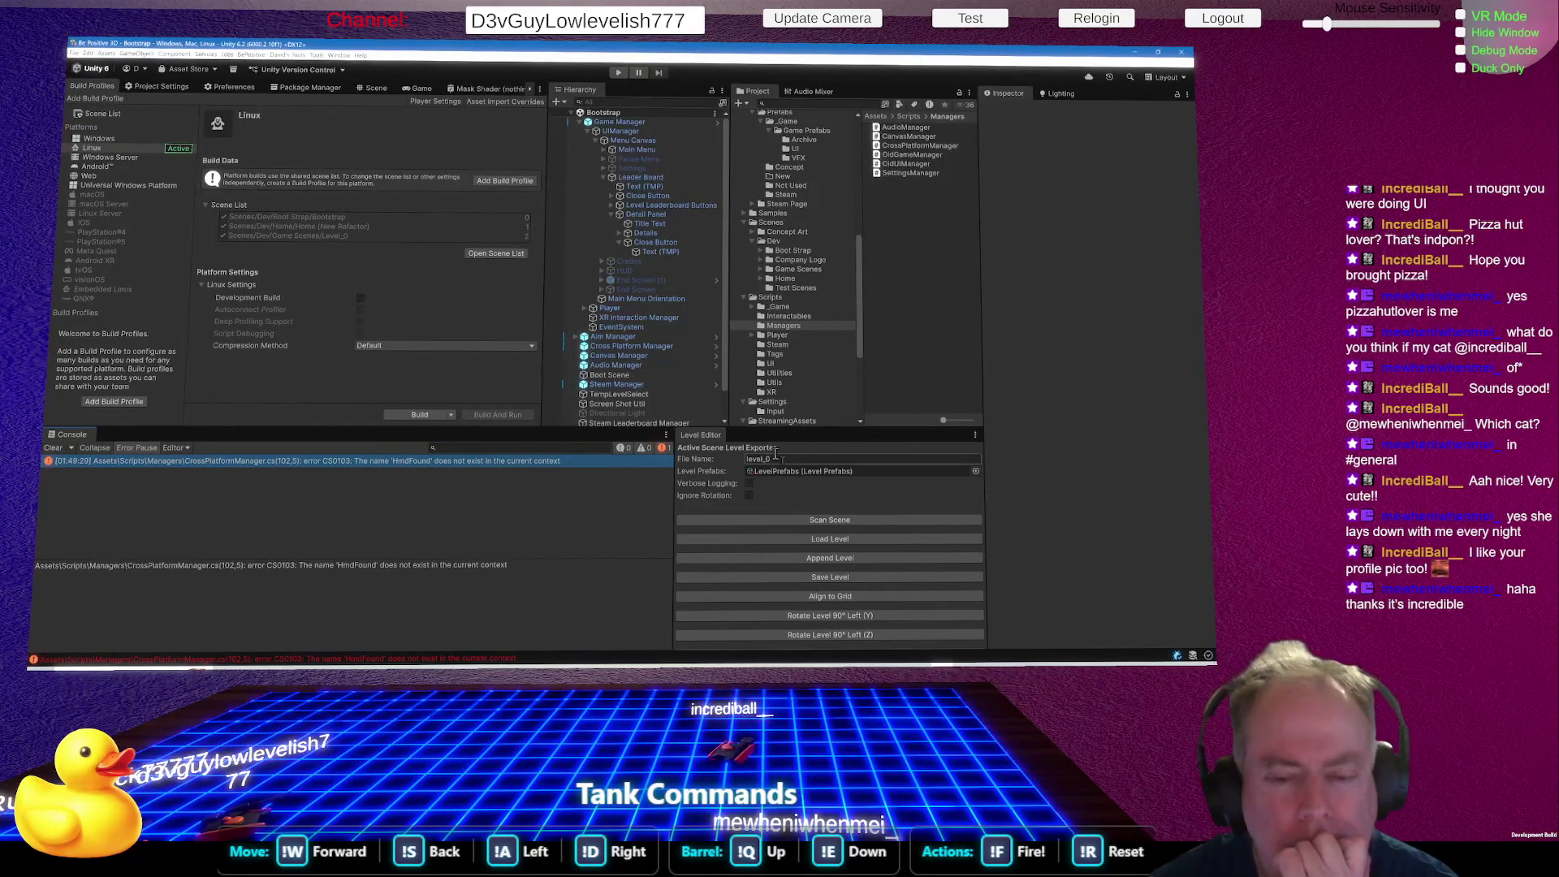
# Build the project for Linux, saving it as 'Linux Test' in the Builds folder.
pyautogui.hotkey('ctrl', 'b')
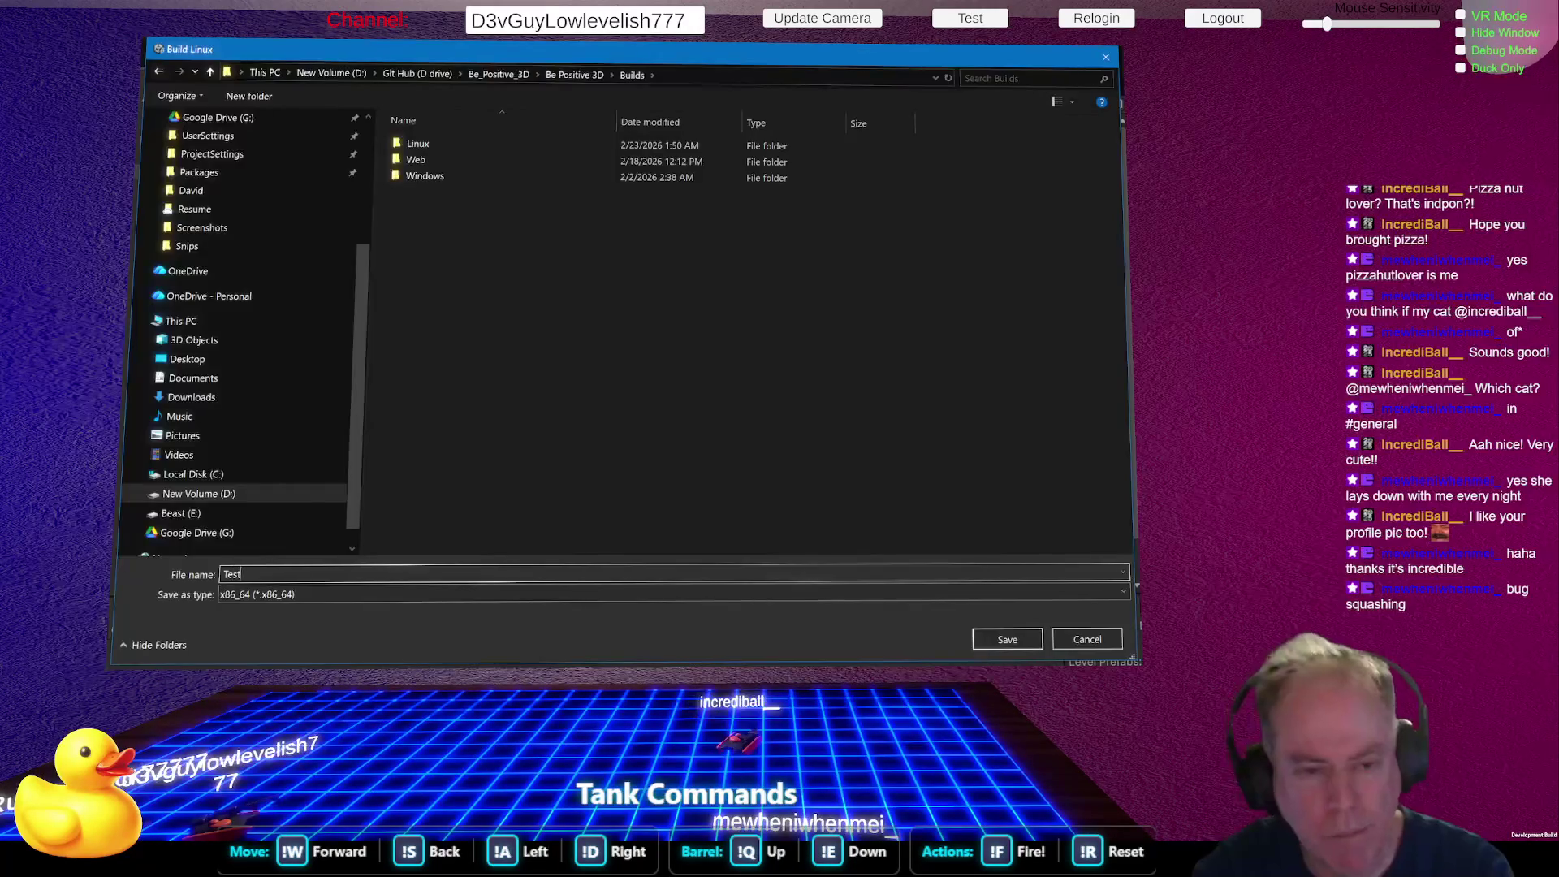
pyautogui.write('Linux')
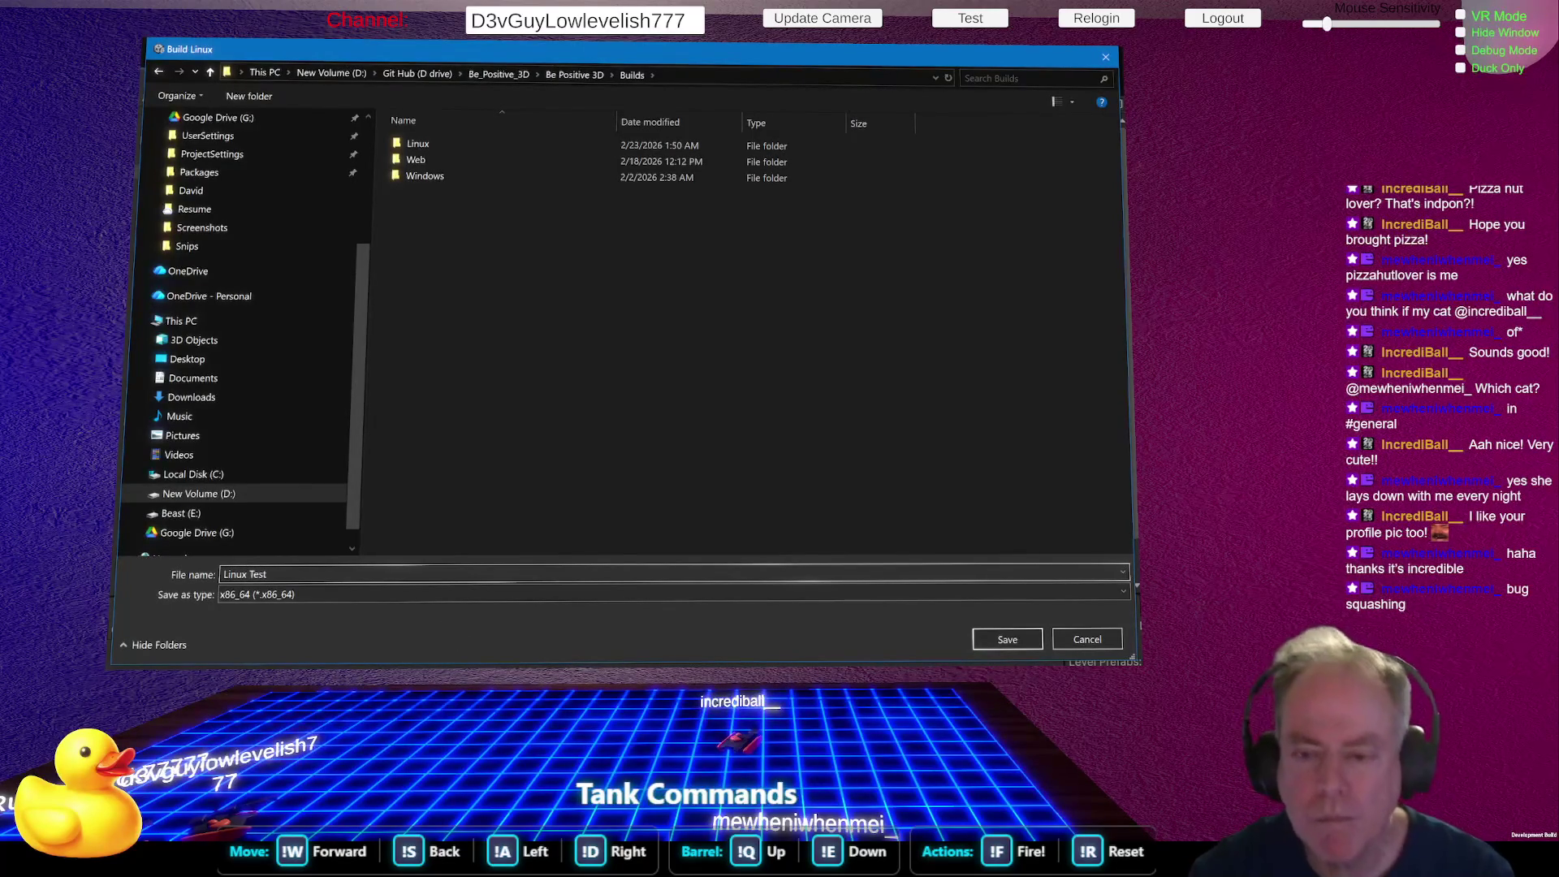
pyautogui.click(1024, 643)
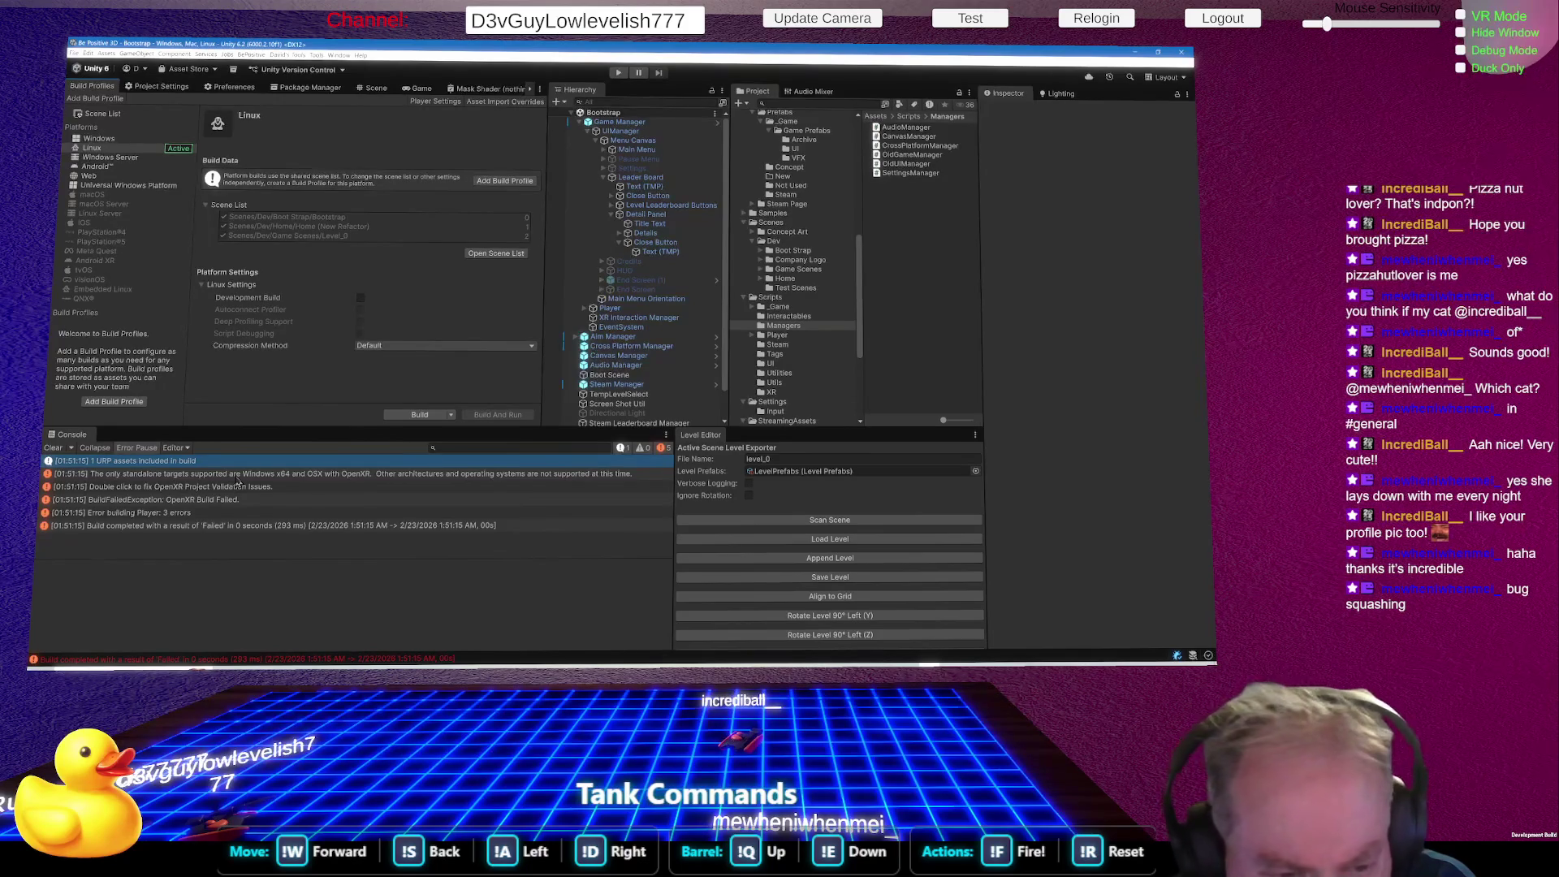
# Inspect the OpenXR unsupported standalone-target error and its project validation checks.
pyautogui.click(236, 475)
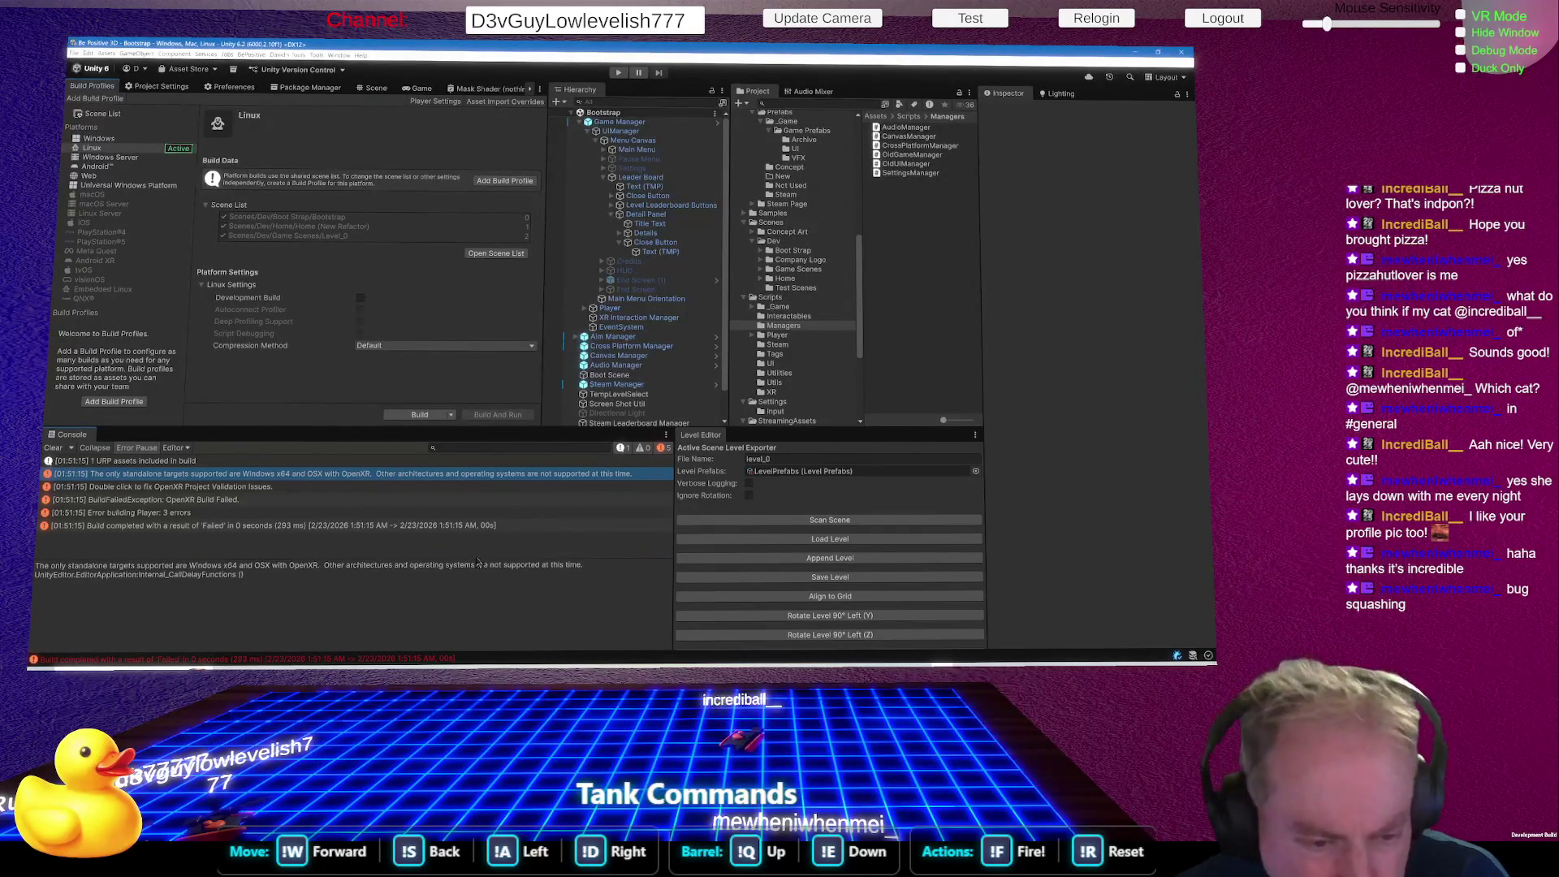
pyautogui.tripleClick(281, 568)
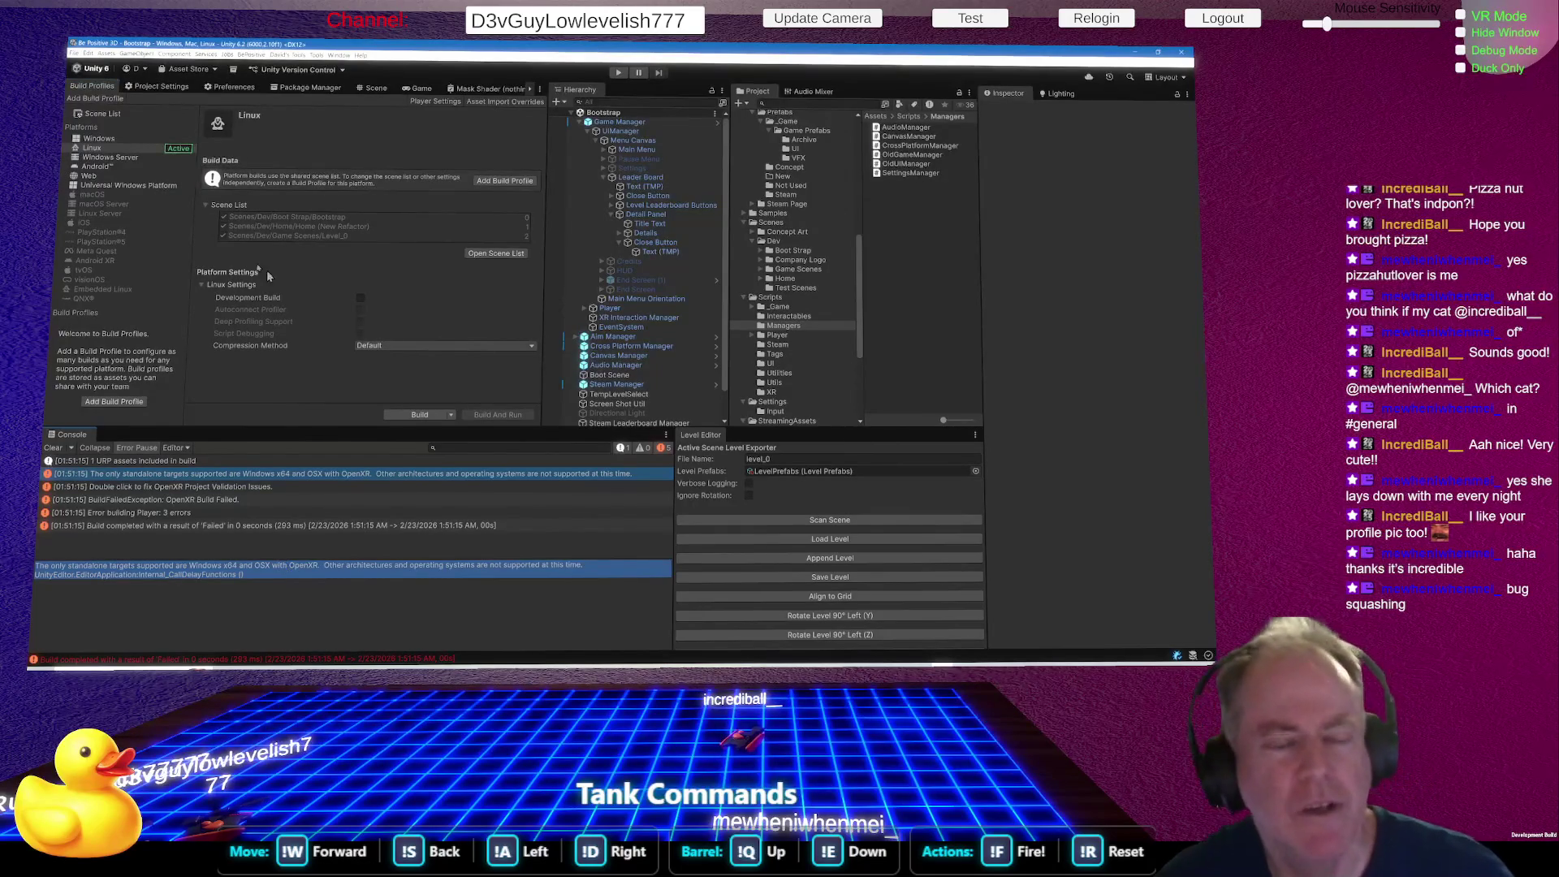
pyautogui.click(186, 93)
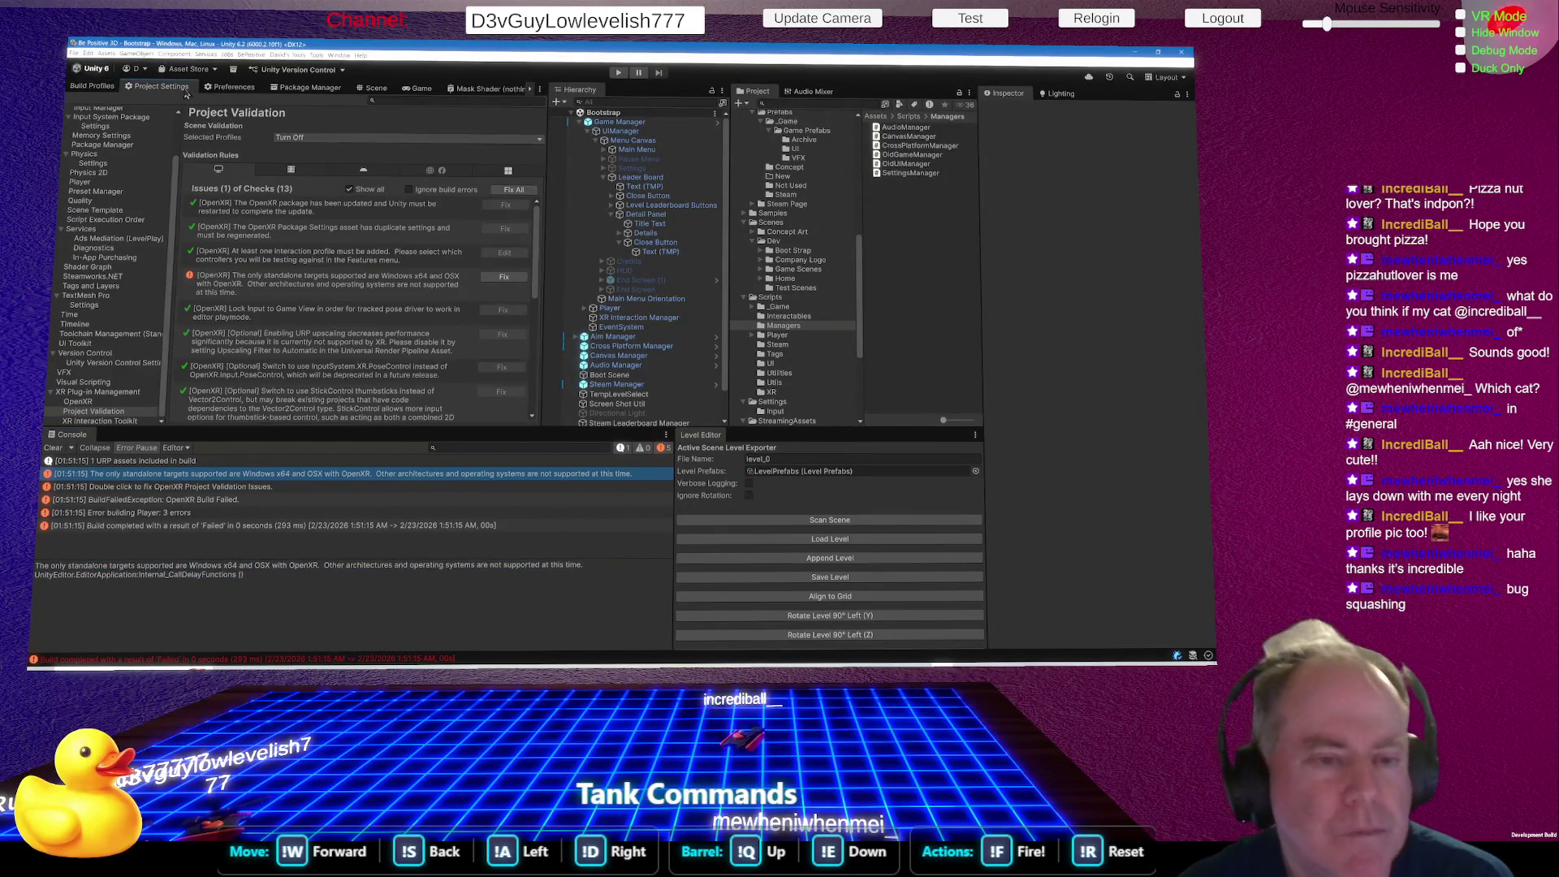
# Uncheck OpenXR in XR Plug-in Management, clear the Console, and return to the Linux profile.
pyautogui.click(123, 392)
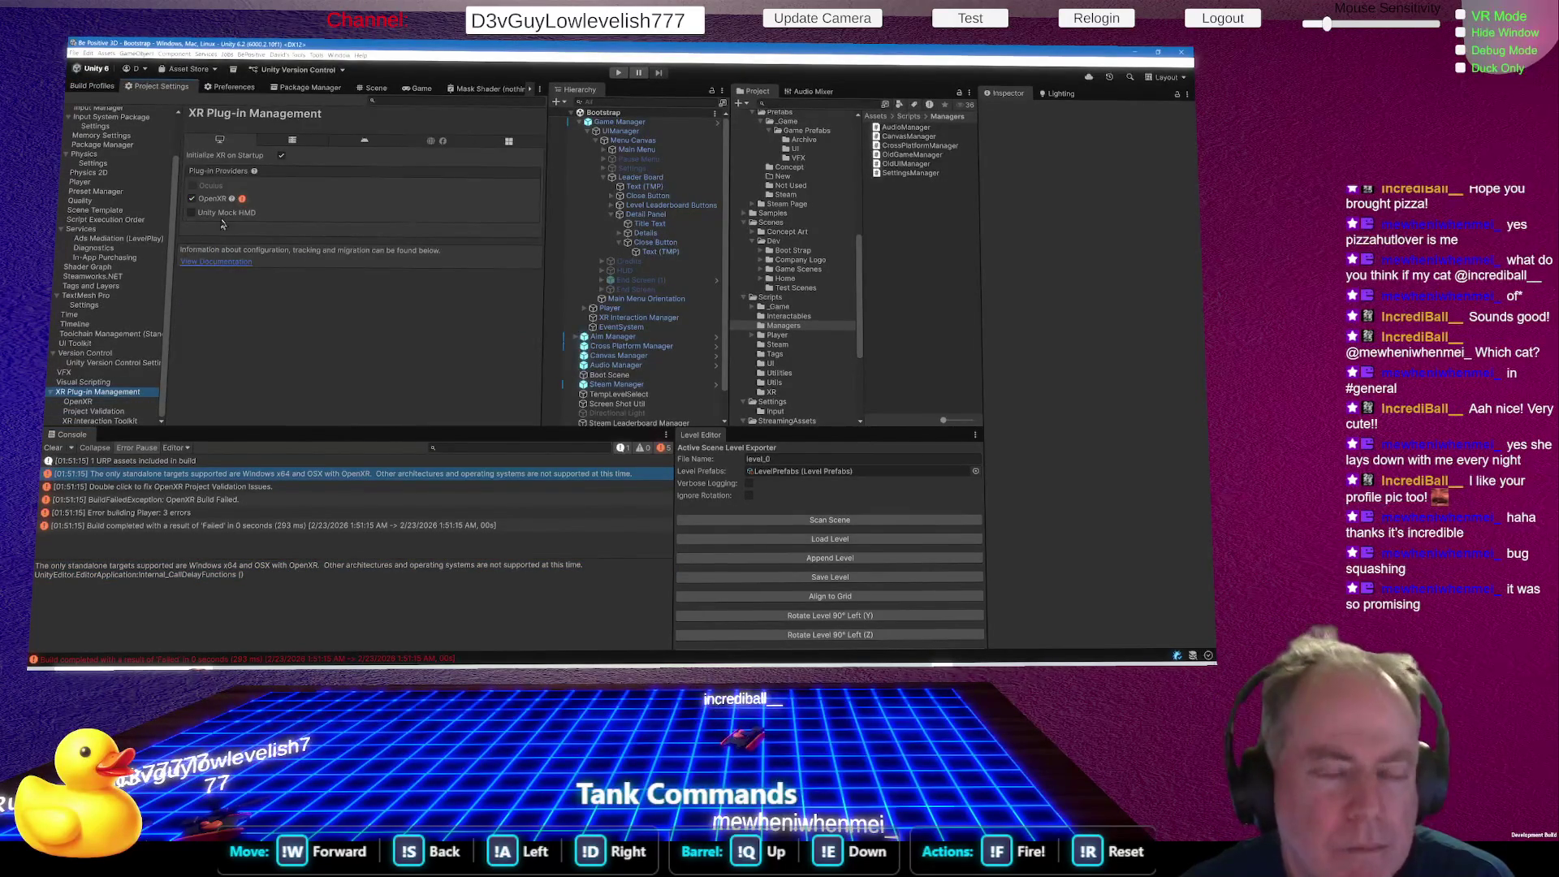
pyautogui.click(192, 199)
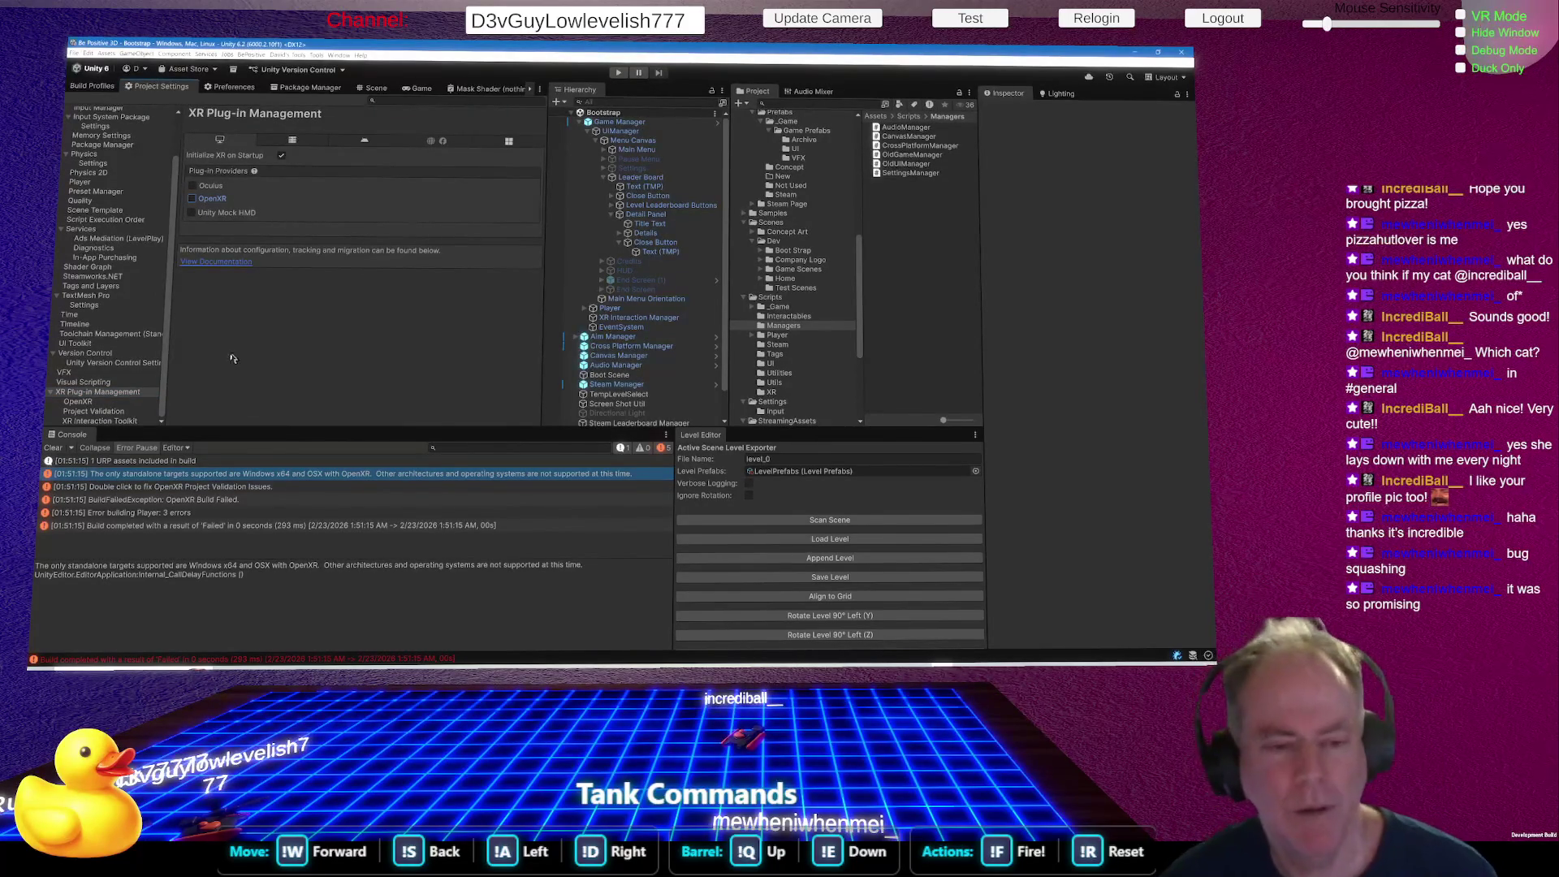
pyautogui.click(54, 447)
pyautogui.click(92, 87)
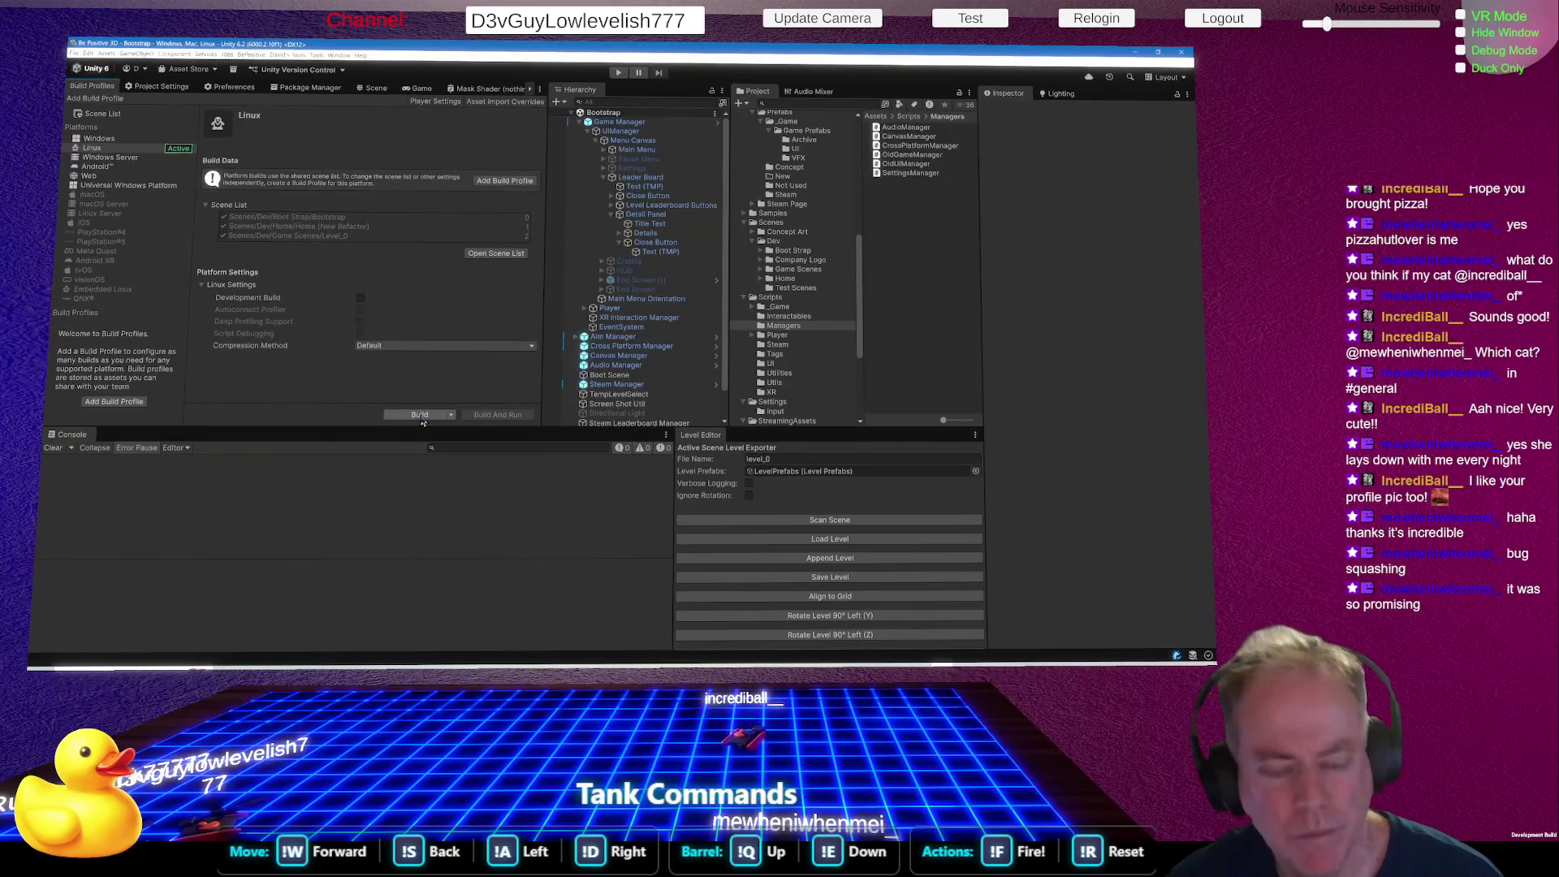
# Rebuild for Linux, saving as 'Linux Test' without the .x86_64 extension in Builds\Linux.
pyautogui.click(420, 415)
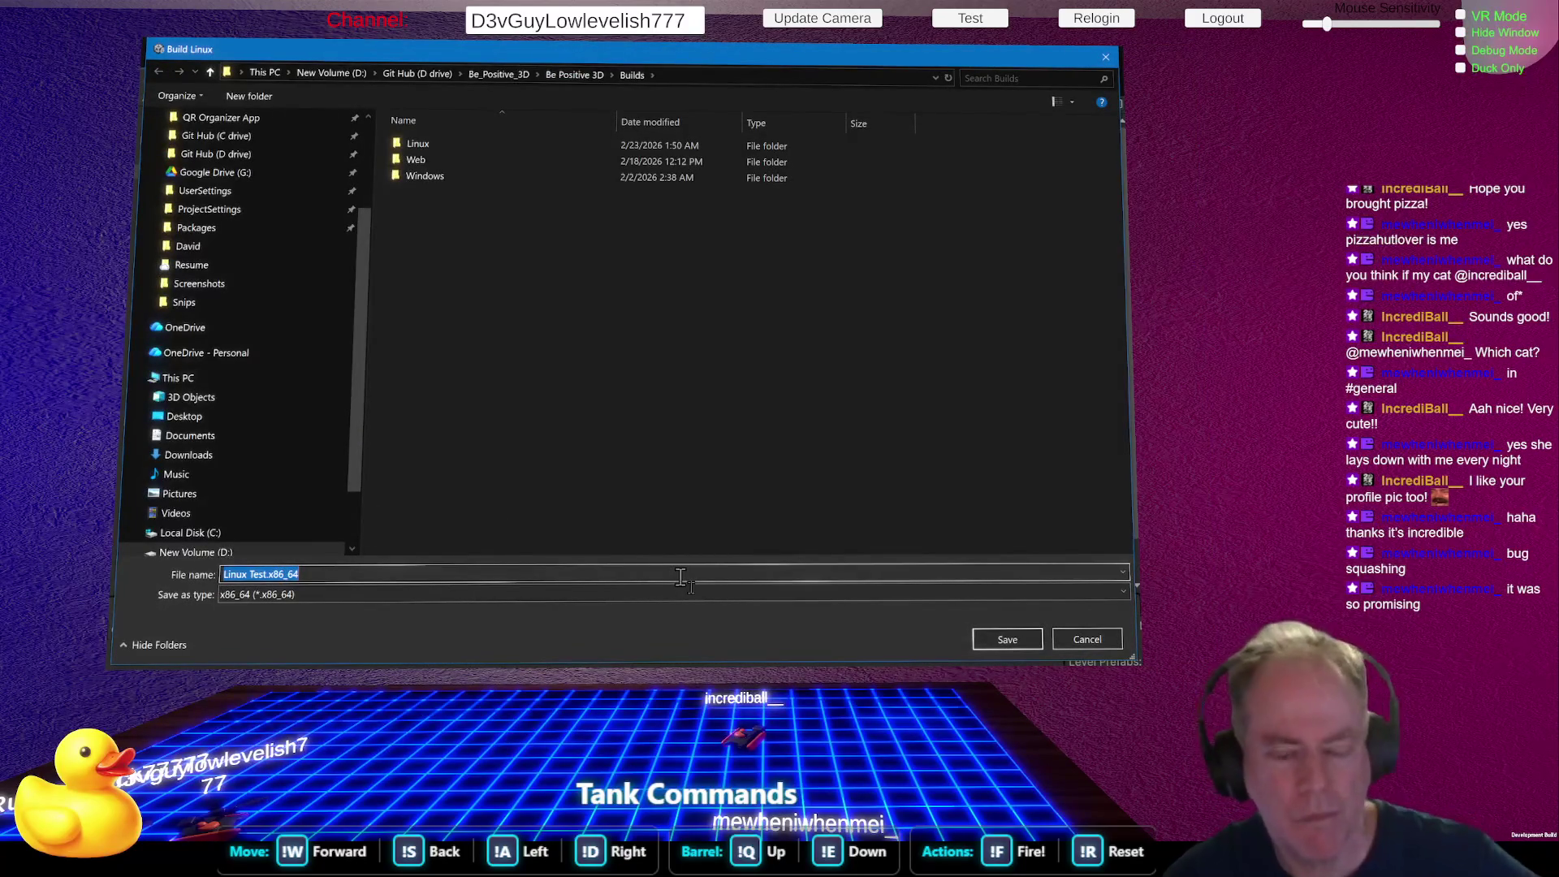
pyautogui.click(446, 145)
pyautogui.click(1033, 641)
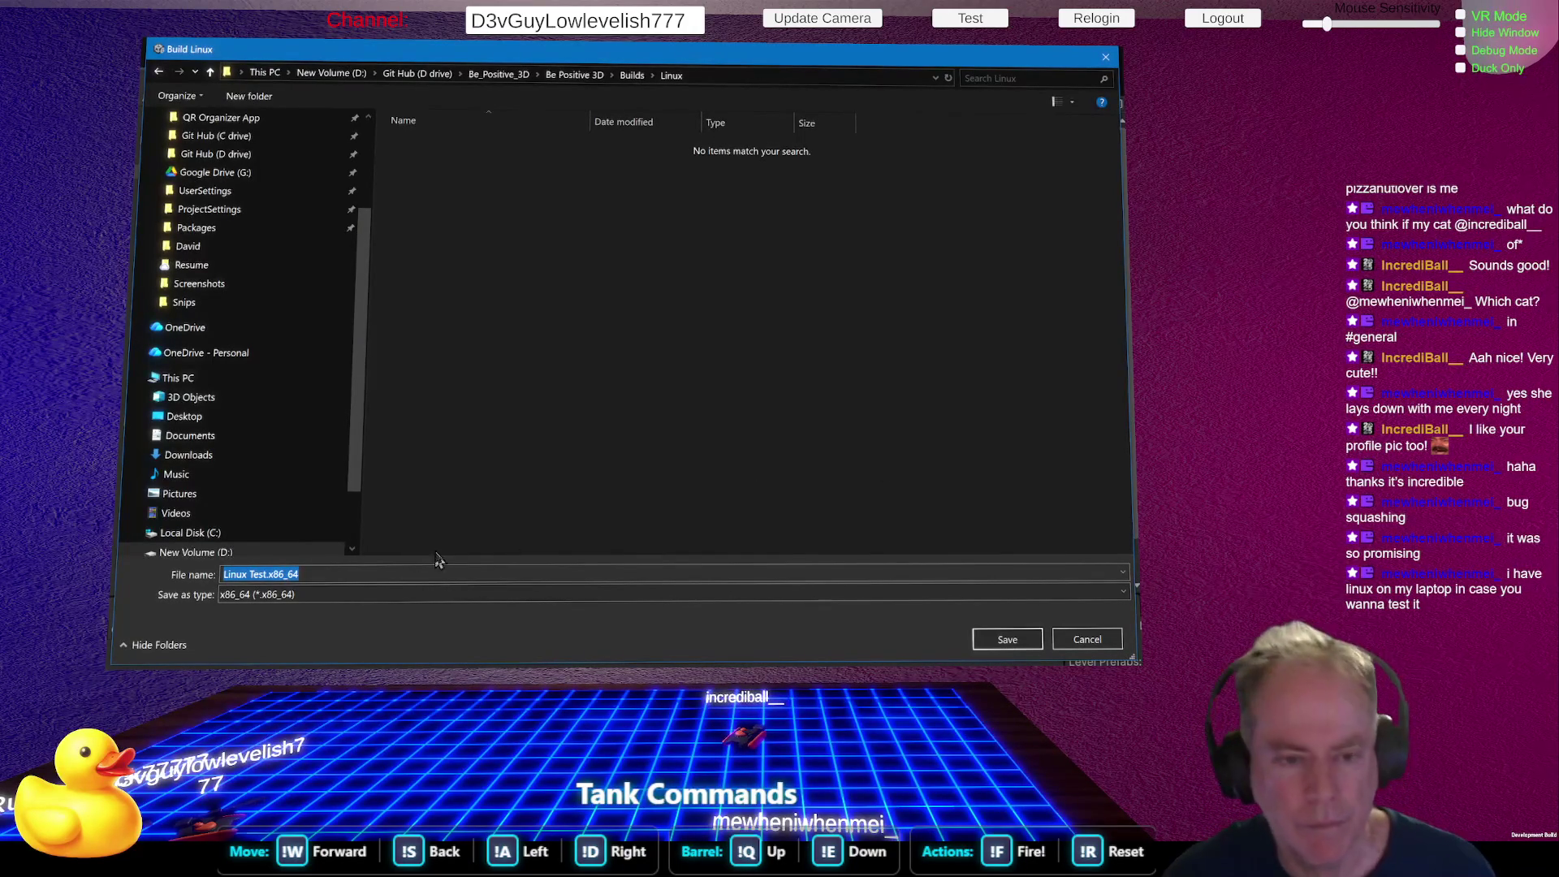
pyautogui.click(345, 574)
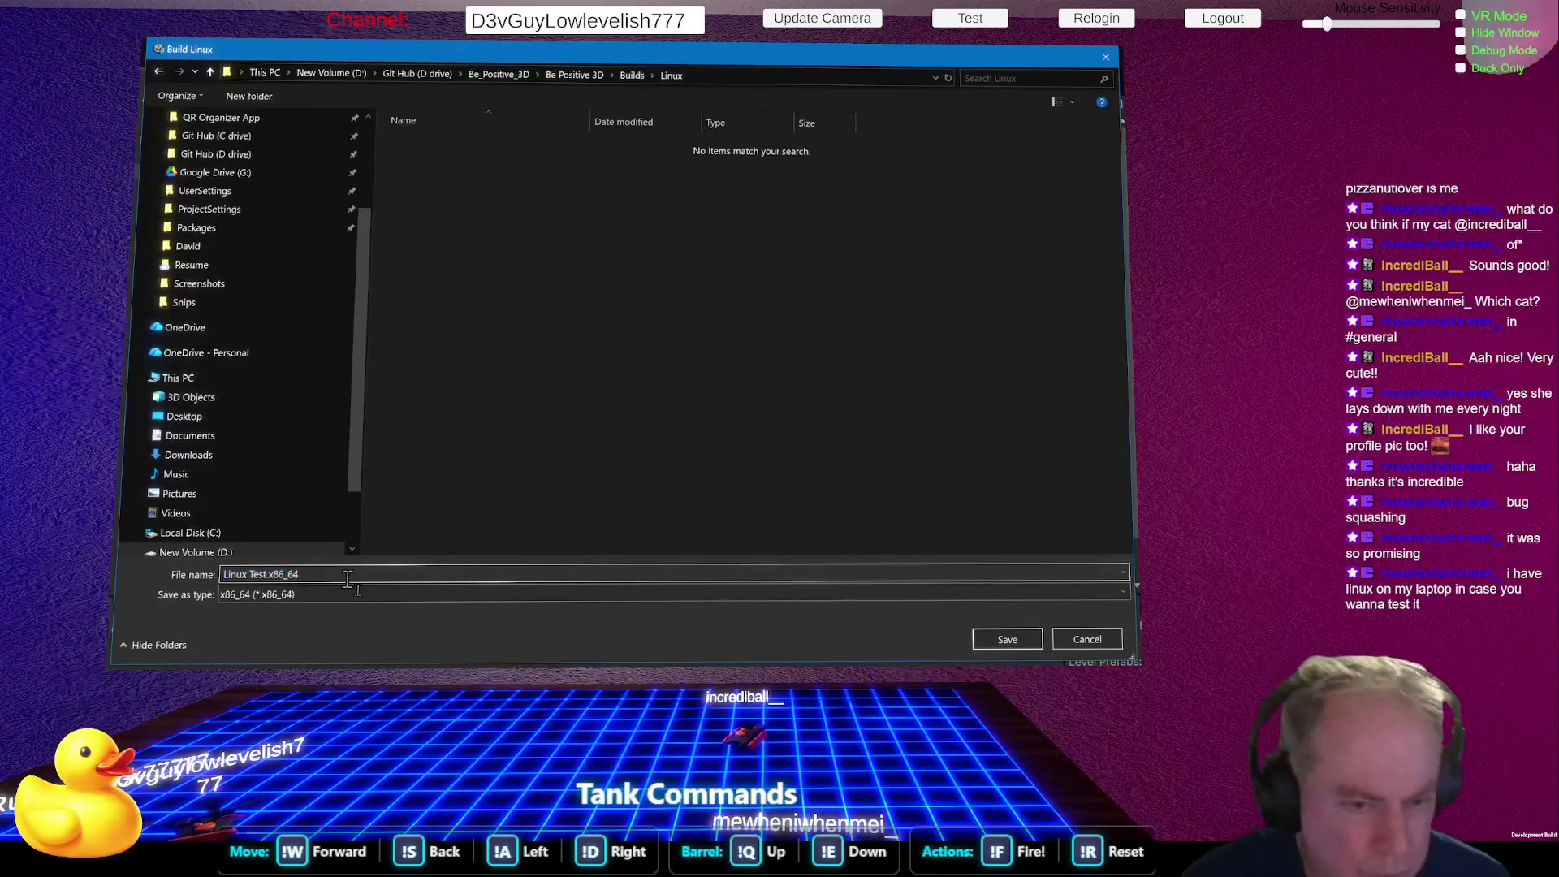
pyautogui.press('BackSpace')
pyautogui.press('BackSpace')
pyautogui.press('BackSpace')
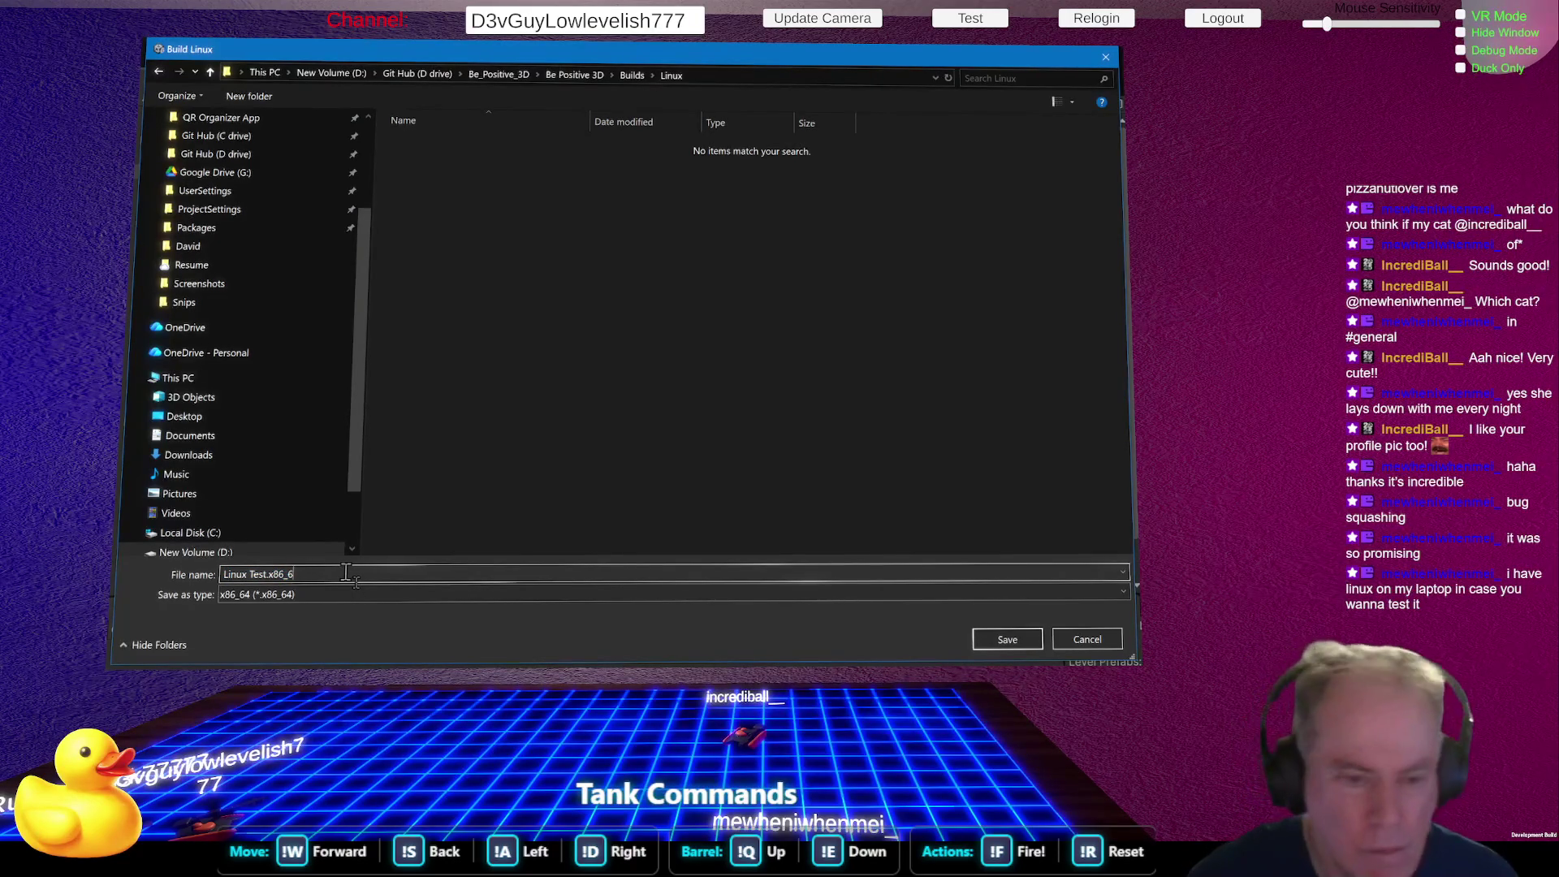
pyautogui.press('BackSpace')
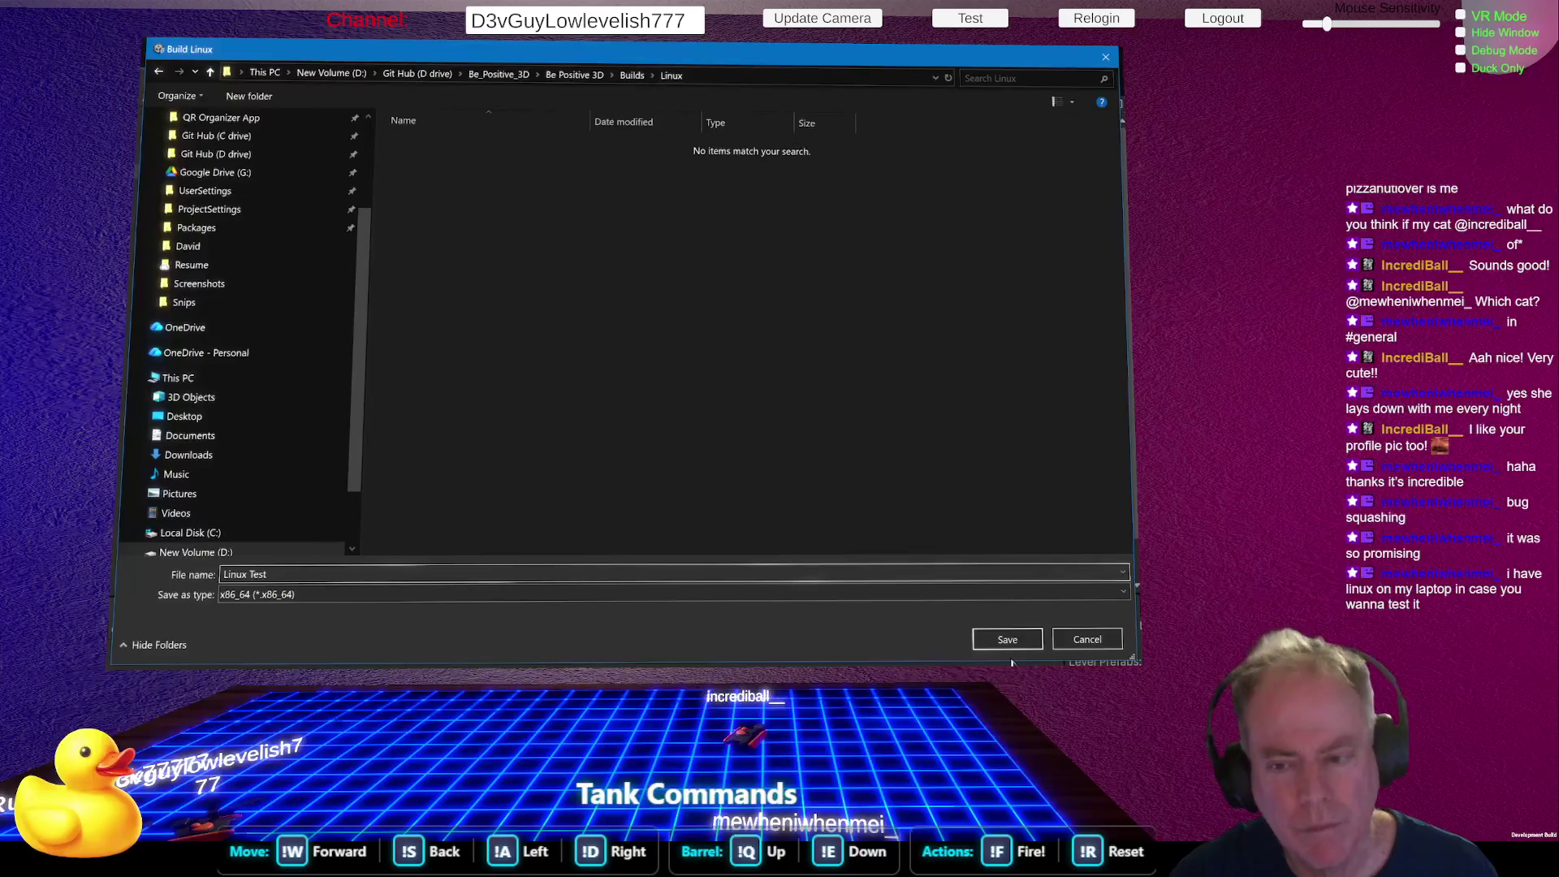
pyautogui.click(1007, 640)
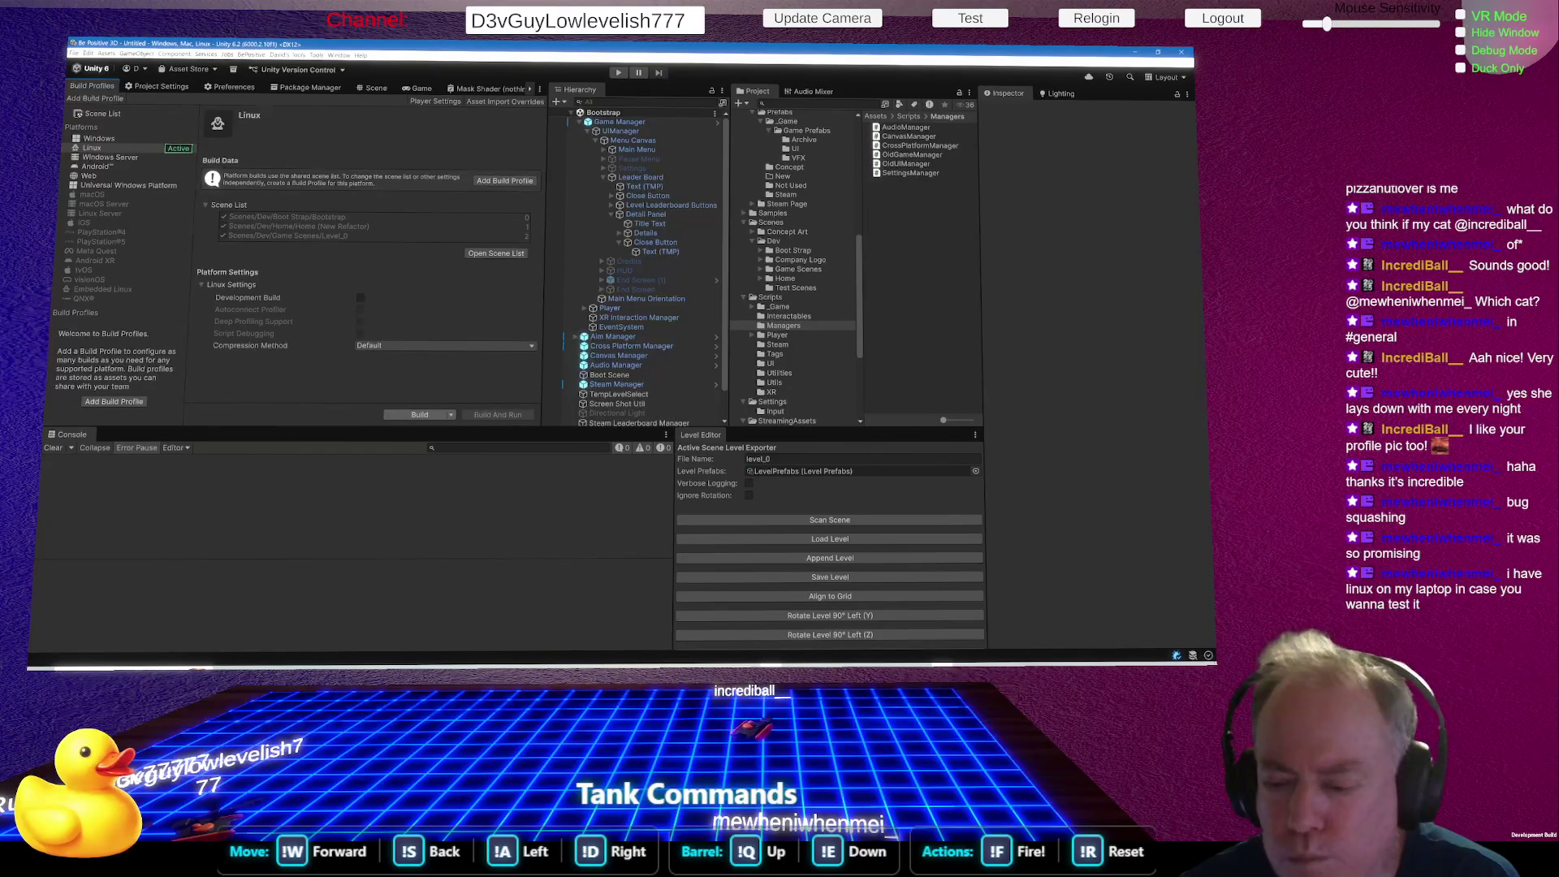
# After the error-free Linux build, switch to the clickergame code in the browser.
pyautogui.hotkey('alt', 'Tab')
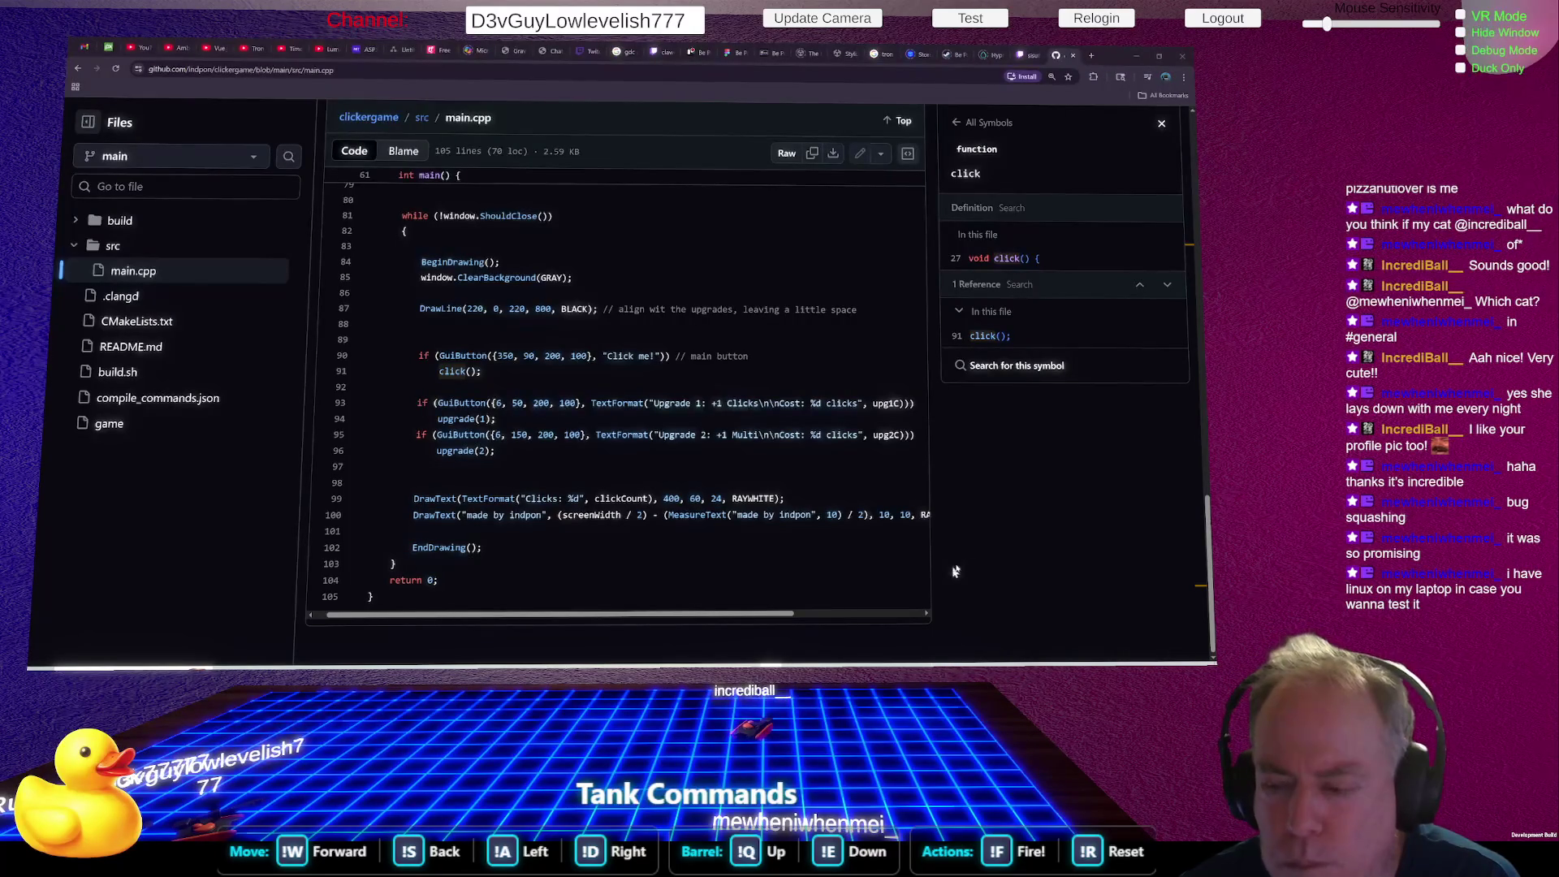